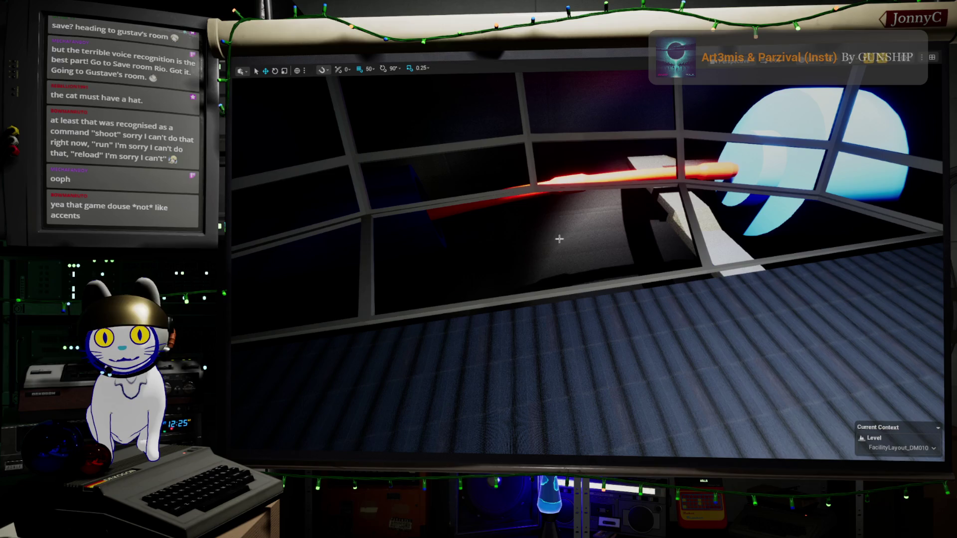
# Step: Fly the viewport around the curved window frame and control room, then switch to the browser
pyautogui.moveTo(565, 253); pyautogui.dragTo(565, 253, button='right')
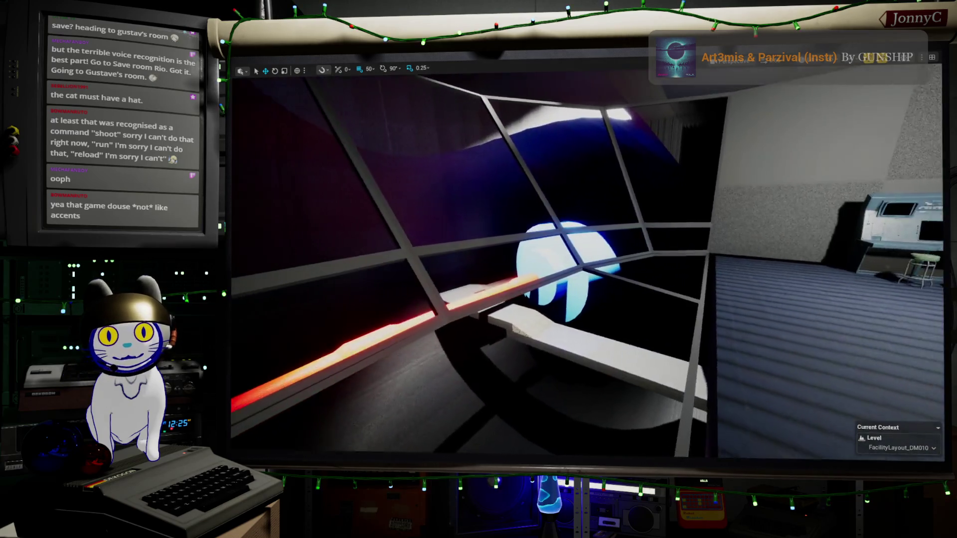
pyautogui.moveTo(565, 253); pyautogui.dragTo(565, 253, button='right')
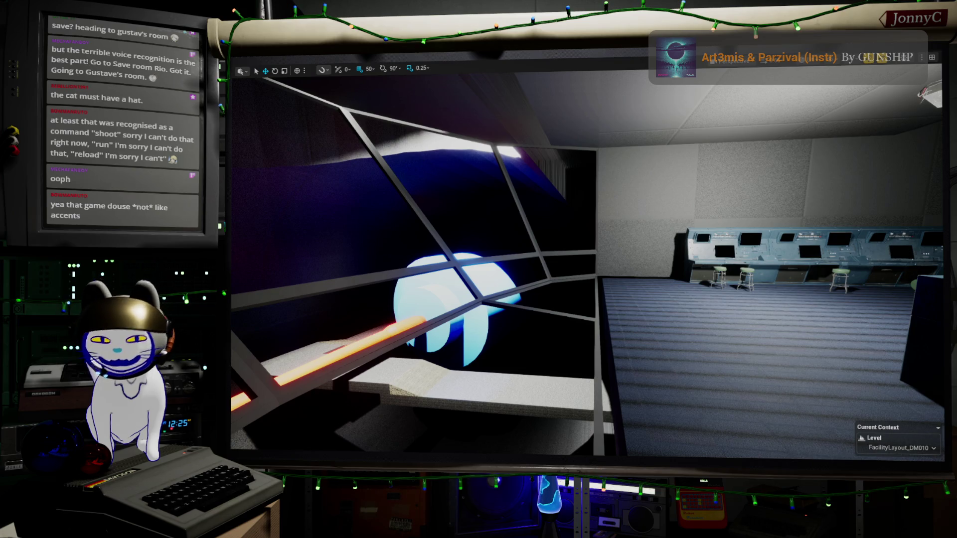
pyautogui.moveTo(569, 263); pyautogui.dragTo(598, 261, button='right')
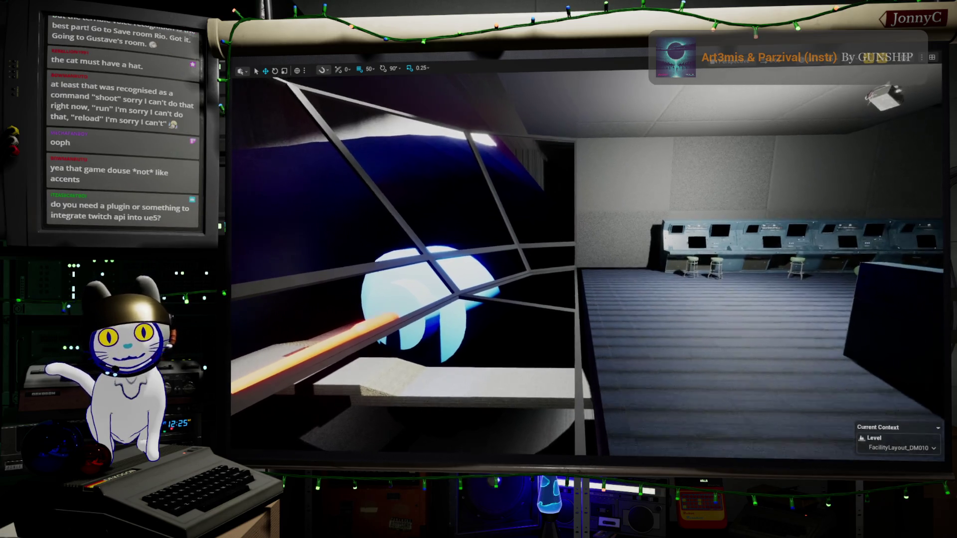
pyautogui.moveTo(823, 231); pyautogui.dragTo(839, 230, button='right')
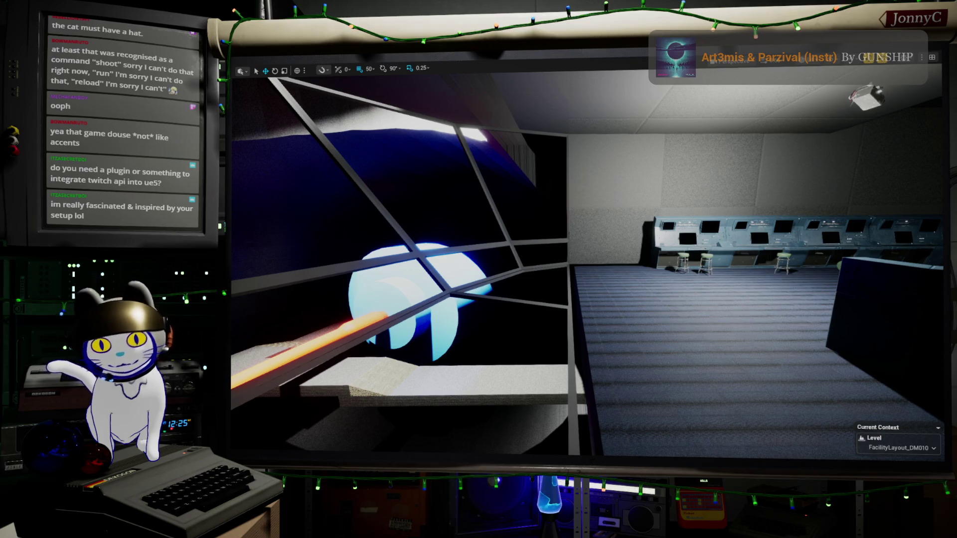
pyautogui.hotkey('alt', 'Tab')
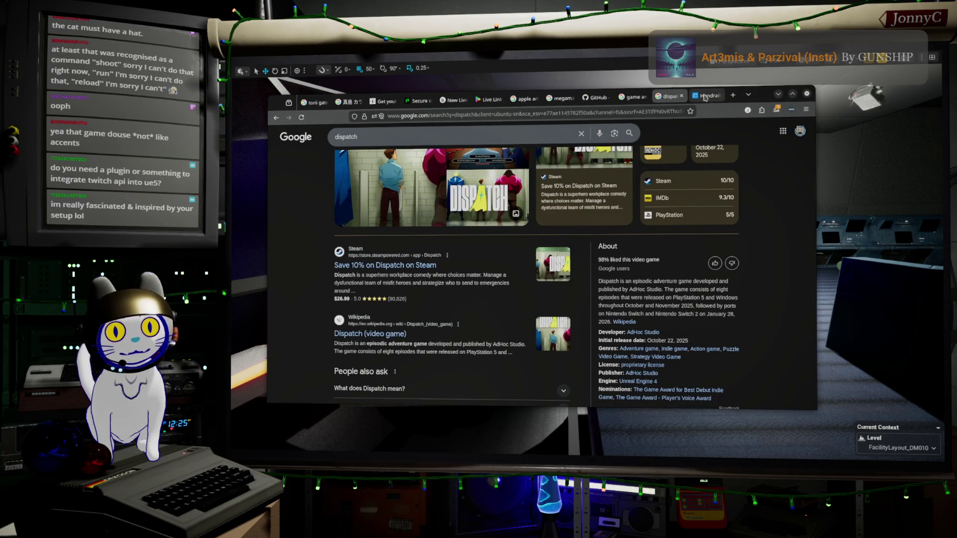
# Step: Navigate to the Fab website and search it for twiworks
pyautogui.click(659, 111)
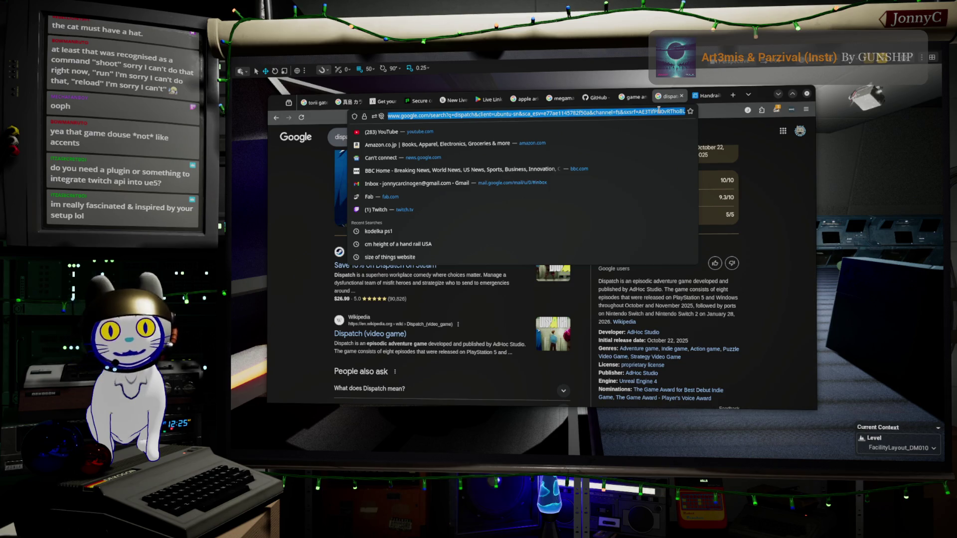
pyautogui.write('fab.com/')
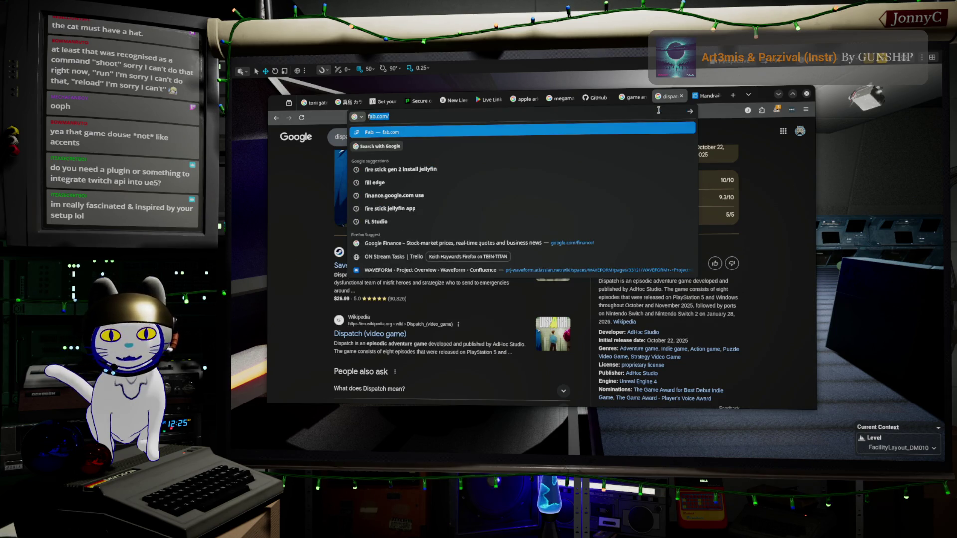
pyautogui.press('Return')
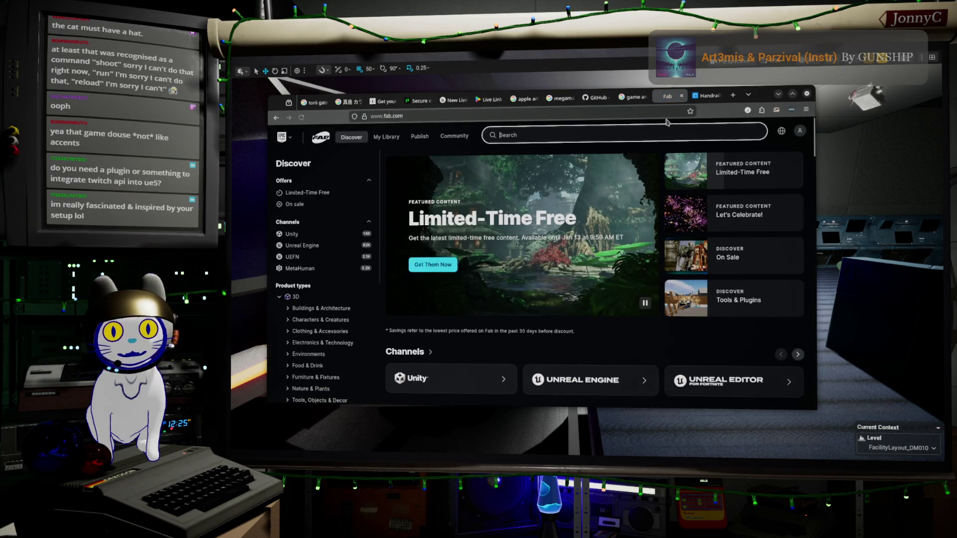
pyautogui.write('tw')
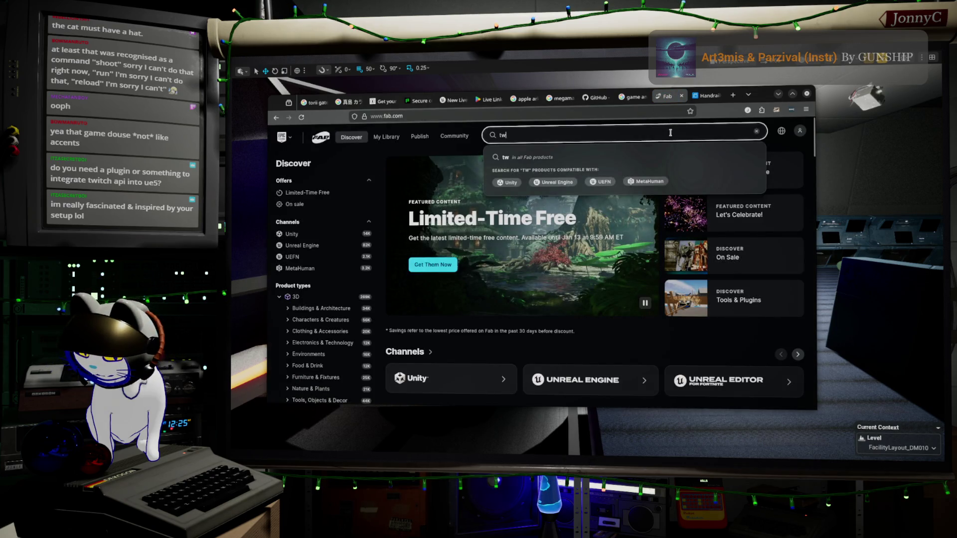
pyautogui.write('iworks')
pyautogui.press('Return')
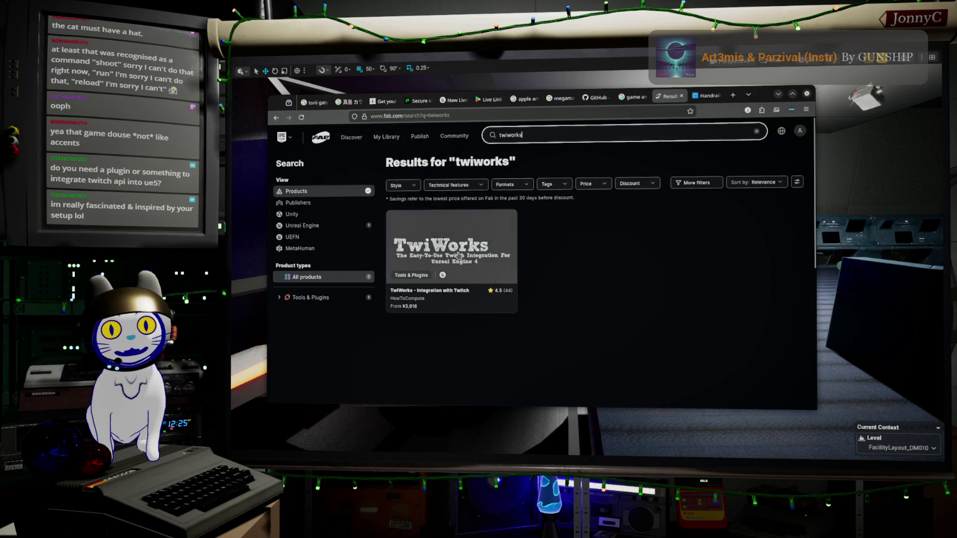
# Step: Open the TwiWorks listing and check its supported Unreal Engine versions 4.15–5.7
pyautogui.click(459, 256)
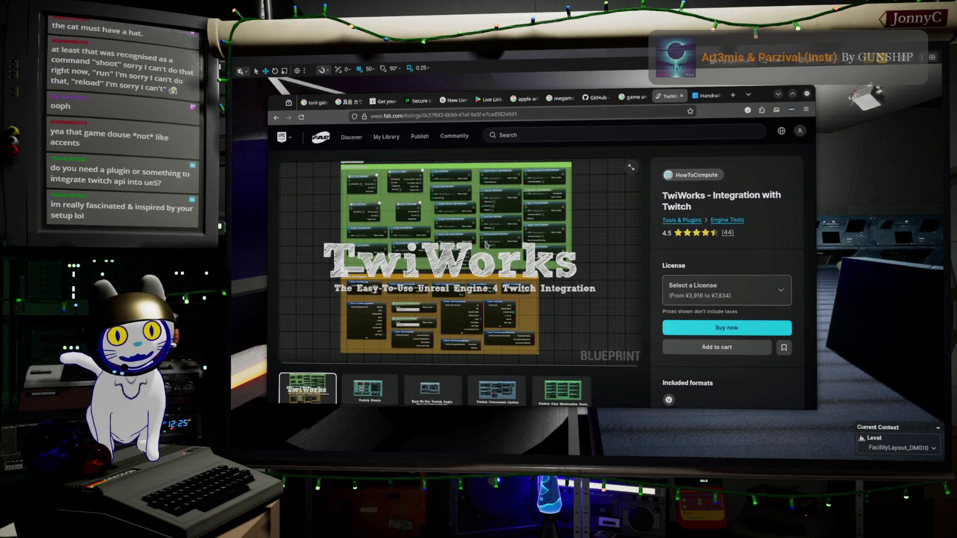
pyautogui.scroll(-1, 485, 245)
pyautogui.scroll(-3, 485, 245)
pyautogui.scroll(-2, 486, 243)
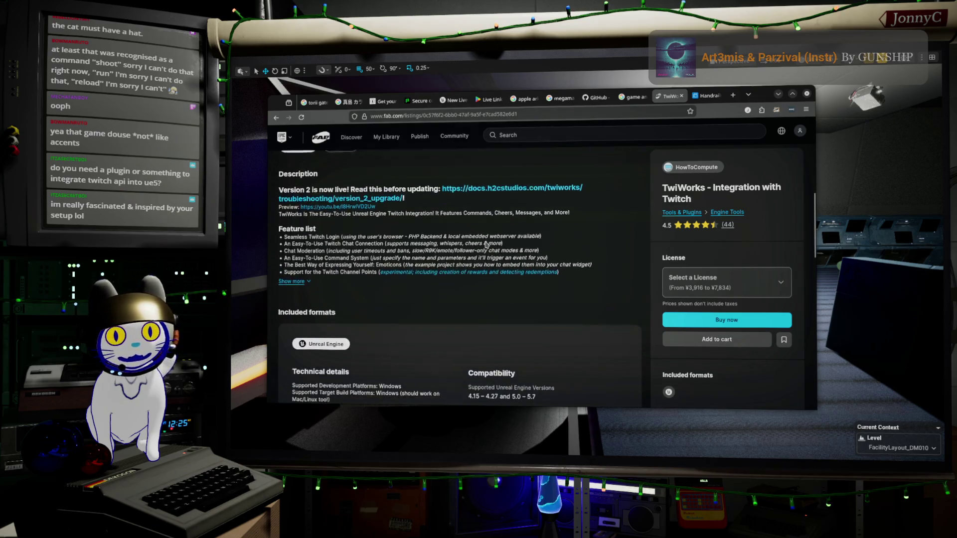
pyautogui.scroll(-2, 486, 241)
pyautogui.scroll(-1, 485, 240)
pyautogui.scroll(-1, 479, 243)
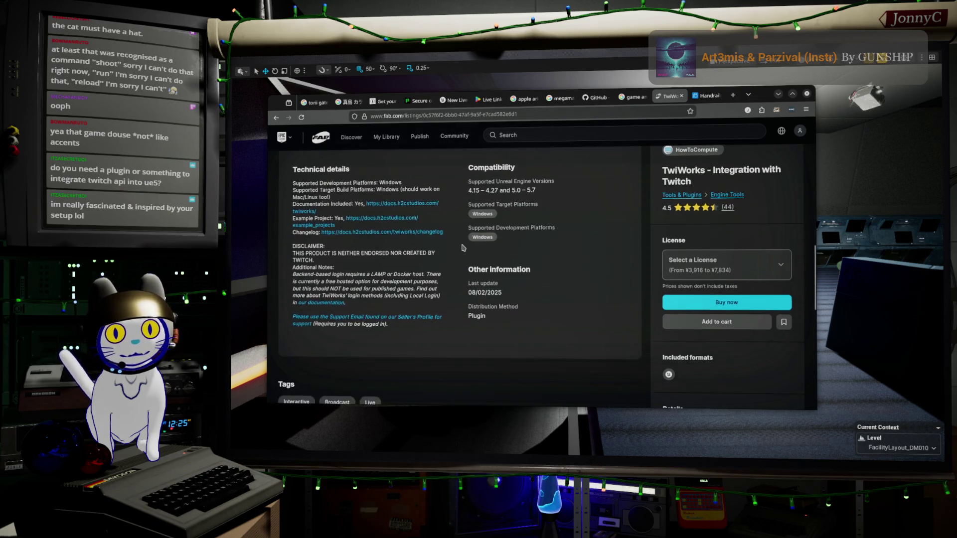
pyautogui.scroll(-2, 471, 244)
pyautogui.scroll(-2, 463, 248)
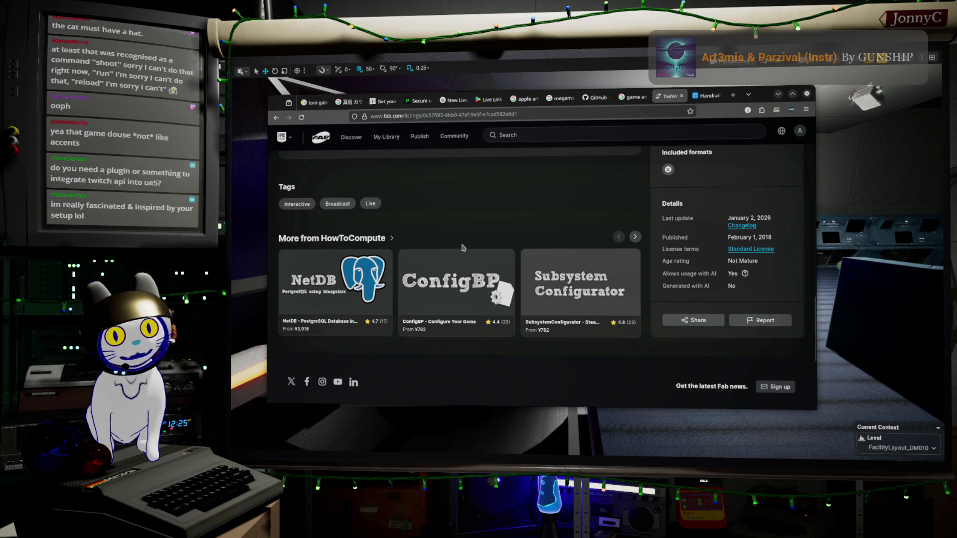
pyautogui.scroll(-2, 463, 247)
pyautogui.scroll(-1, 462, 248)
pyautogui.scroll(4, 462, 247)
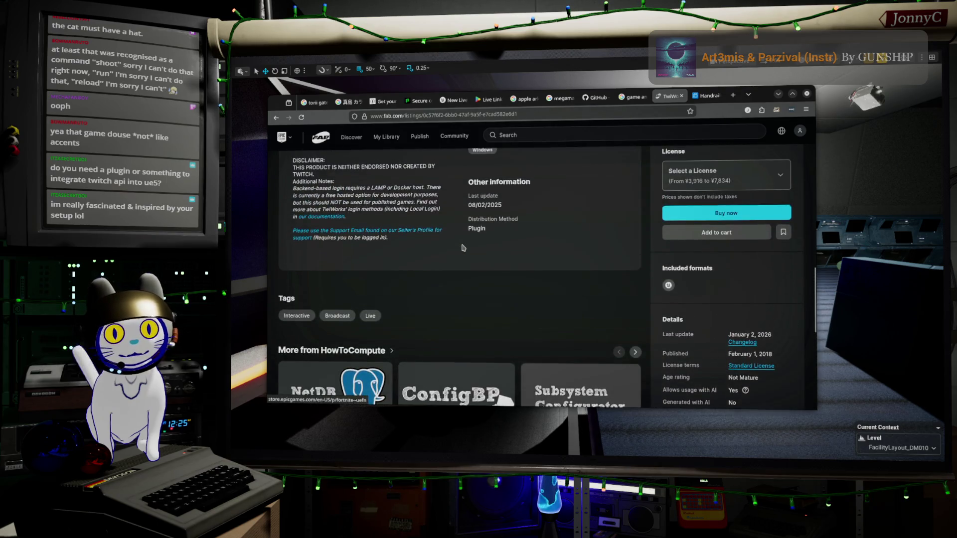
pyautogui.scroll(3, 463, 247)
pyautogui.scroll(1, 462, 248)
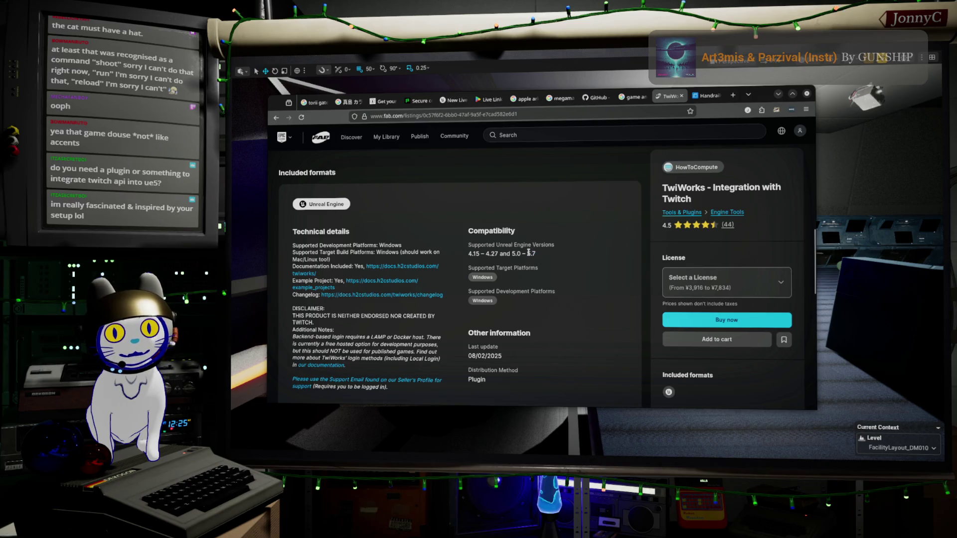
pyautogui.doubleClick(529, 254)
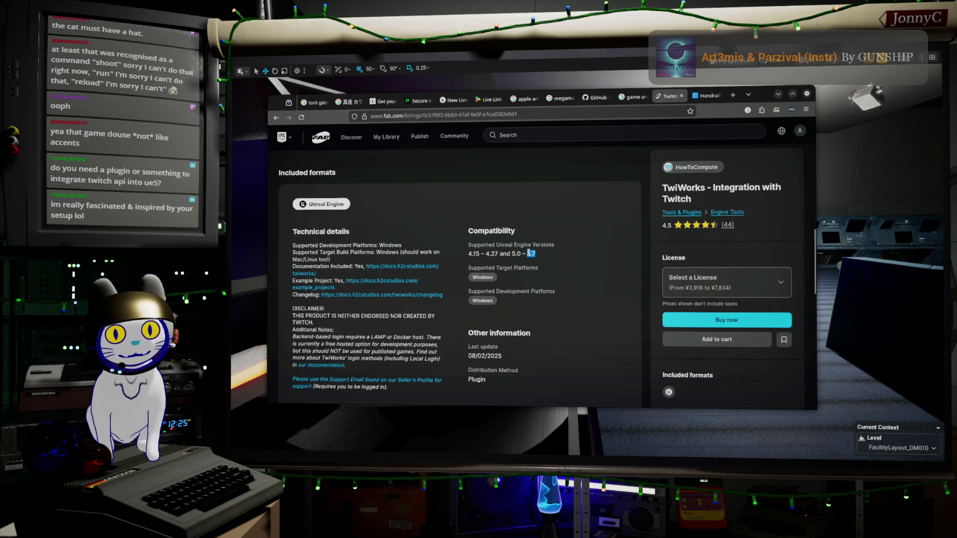
pyautogui.scroll(2, 546, 259)
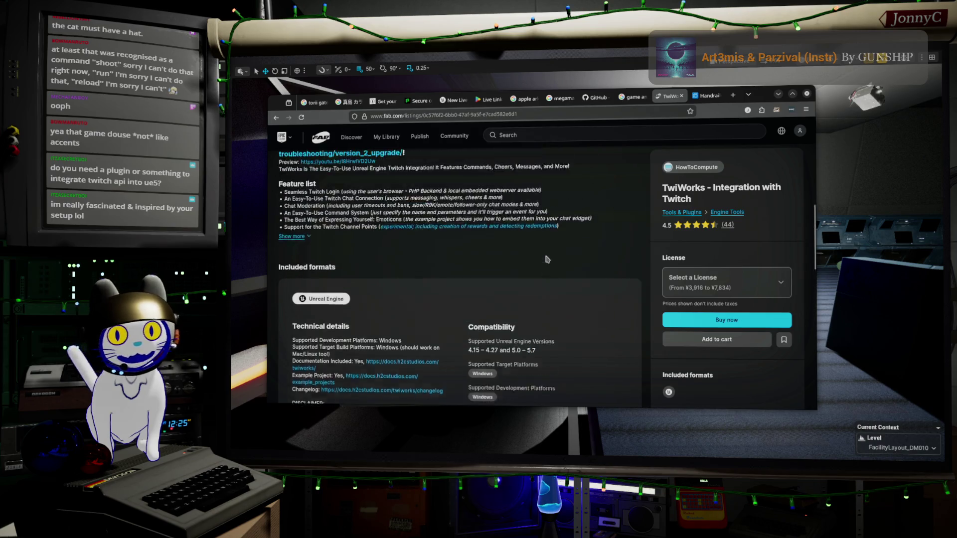
pyautogui.scroll(3, 546, 259)
pyautogui.scroll(3, 547, 259)
pyautogui.scroll(1, 546, 259)
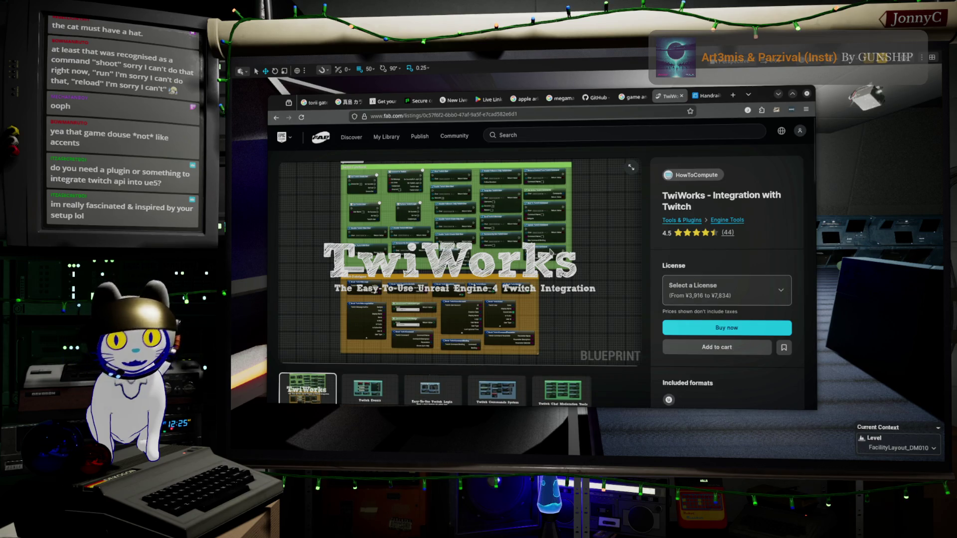
pyautogui.scroll(-2, 378, 283)
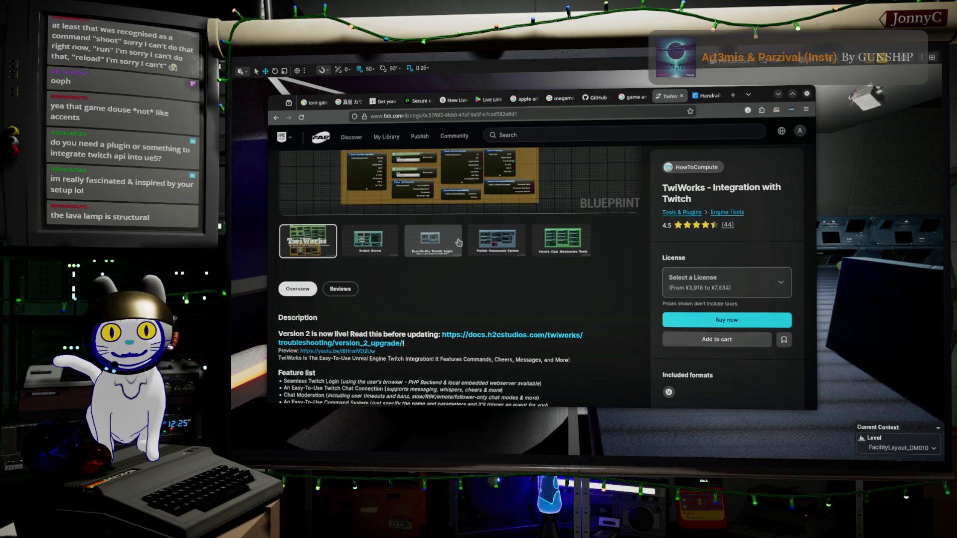
pyautogui.scroll(2, 456, 240)
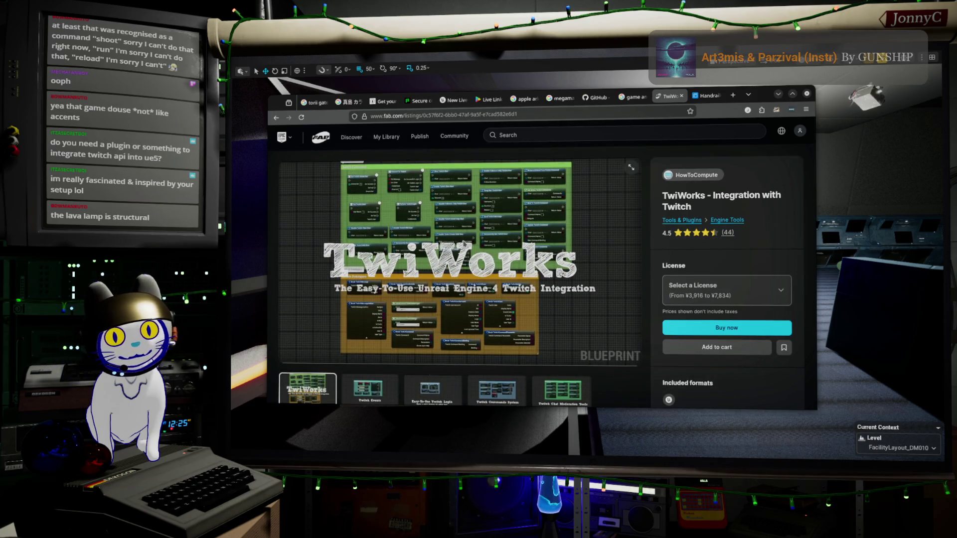
pyautogui.scroll(-3, 509, 308)
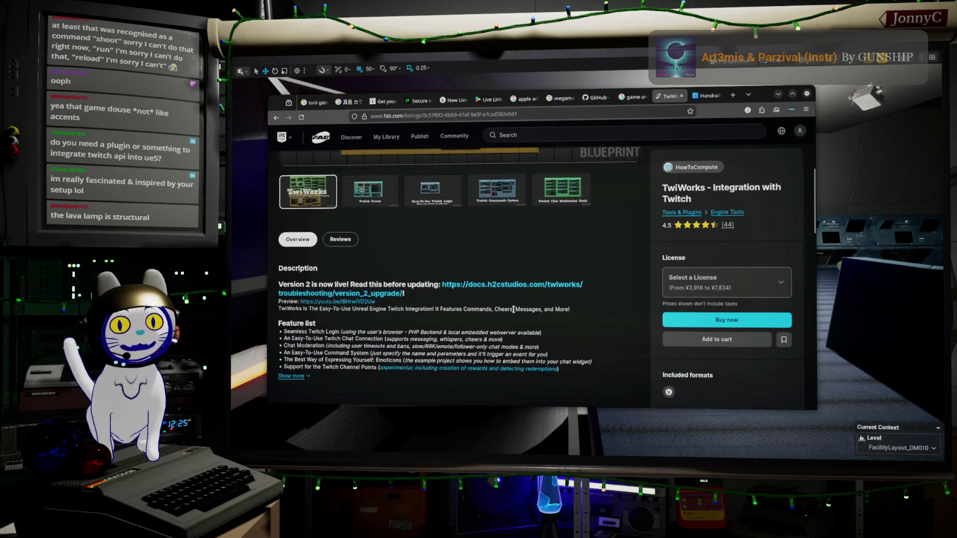
pyautogui.scroll(-2, 512, 311)
pyautogui.scroll(-2, 514, 313)
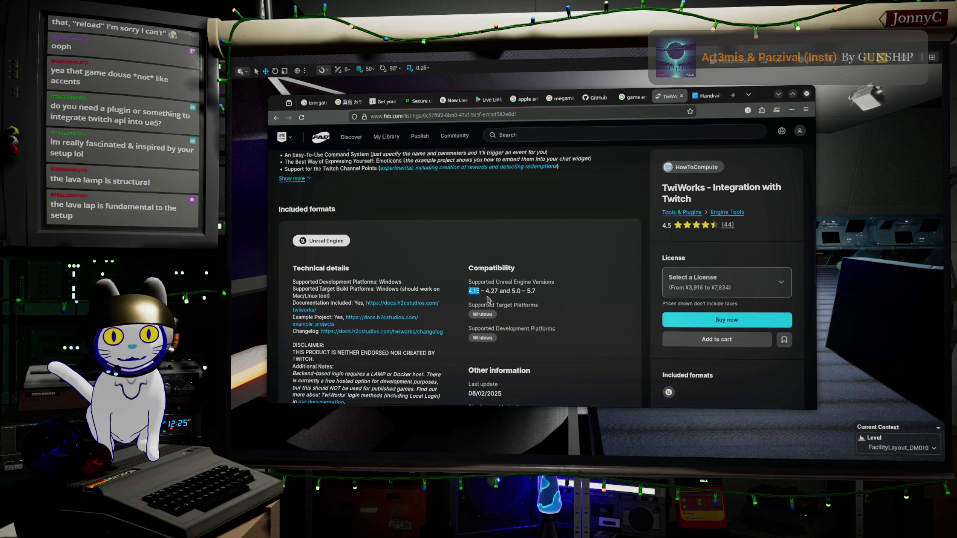
pyautogui.click(479, 293)
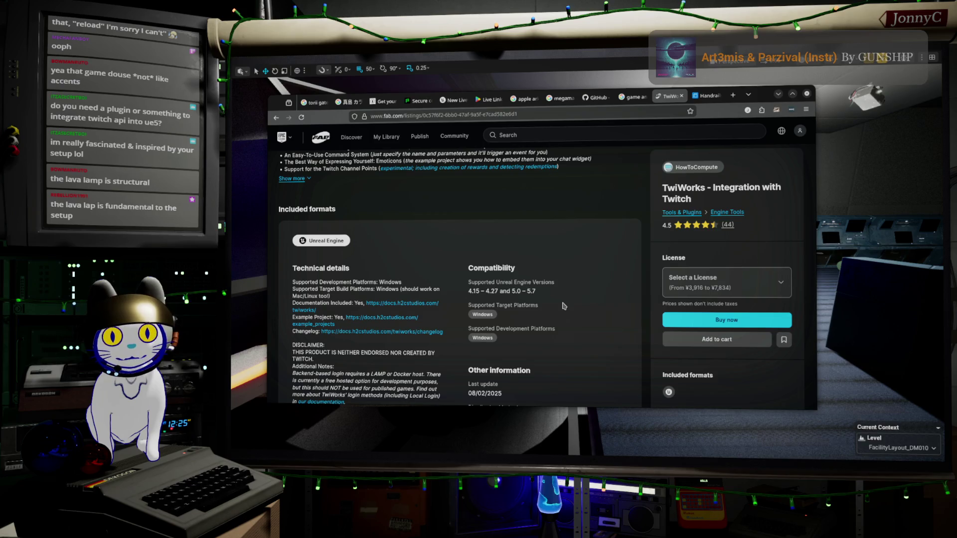
pyautogui.scroll(3, 563, 305)
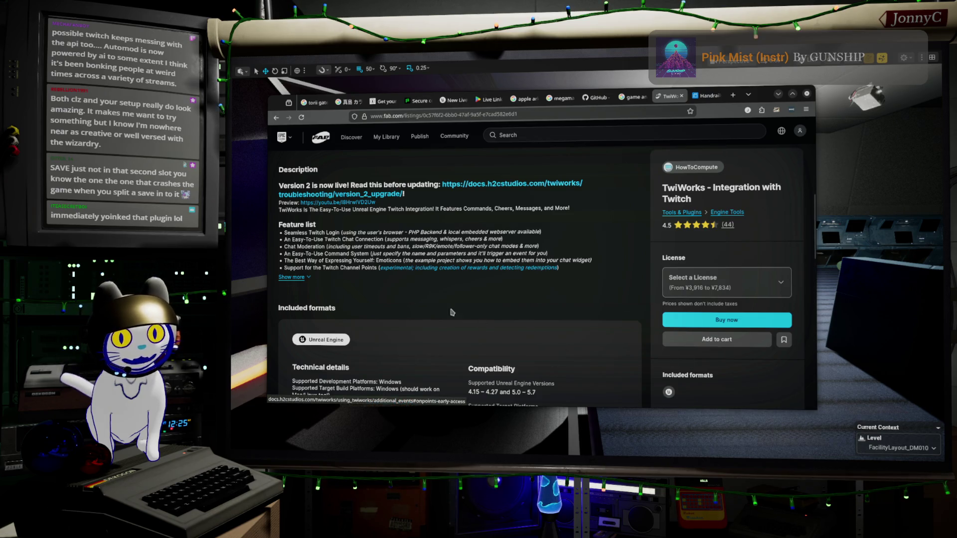
pyautogui.scroll(-3, 466, 233)
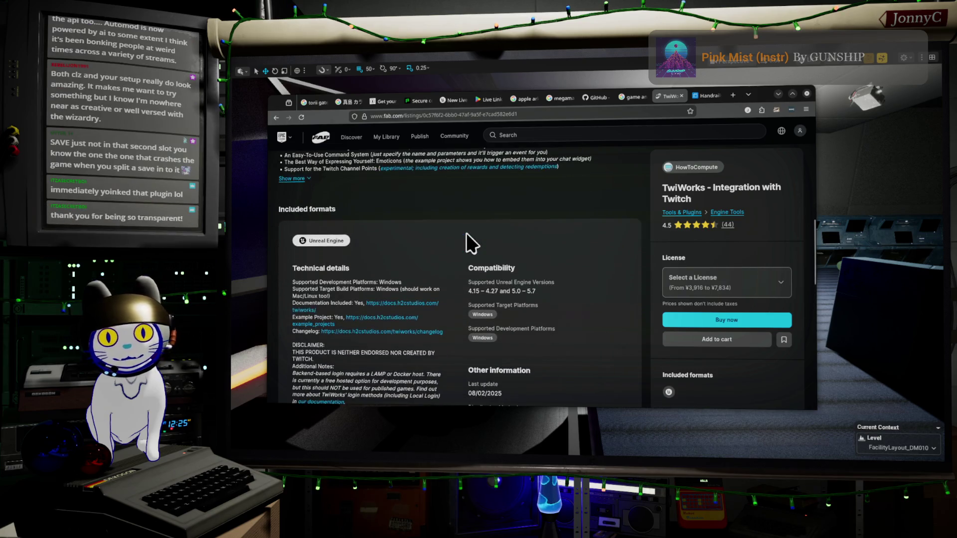
pyautogui.scroll(-3, 466, 233)
pyautogui.scroll(6, 452, 245)
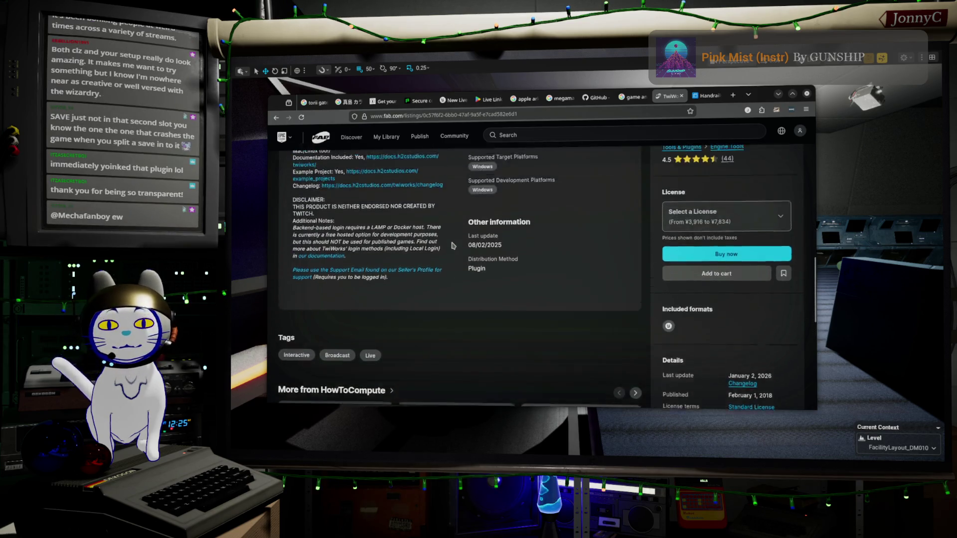
pyautogui.scroll(3, 452, 245)
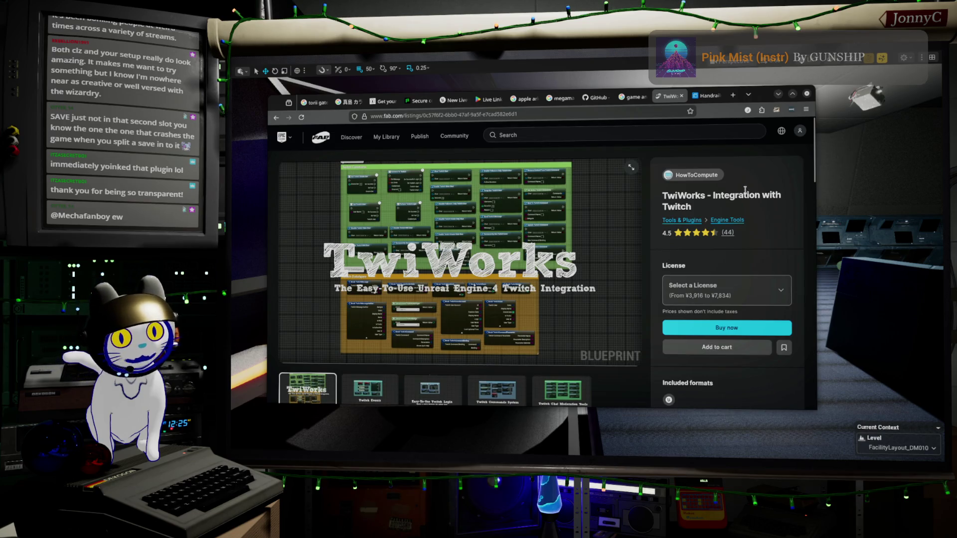
pyautogui.scroll(-2, 547, 329)
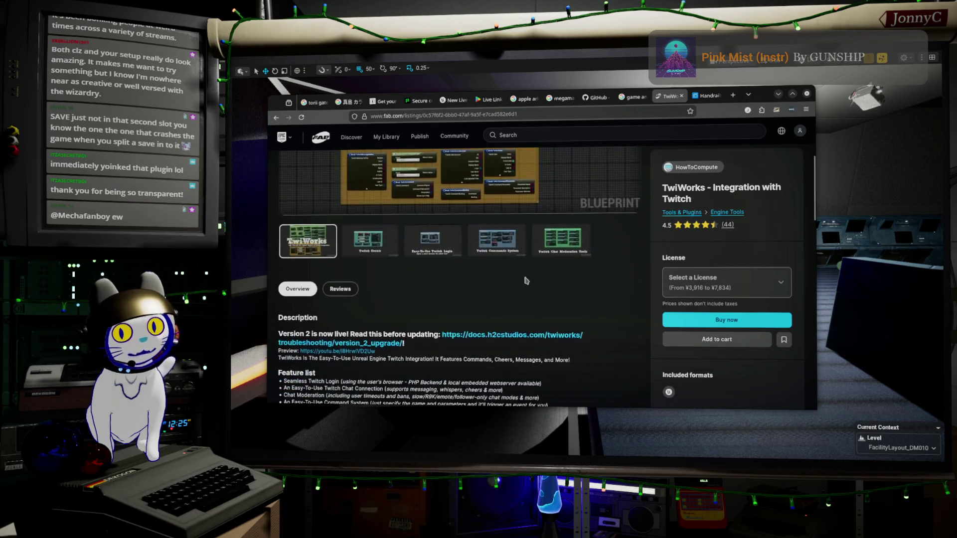
pyautogui.scroll(-2, 547, 328)
pyautogui.scroll(-2, 547, 329)
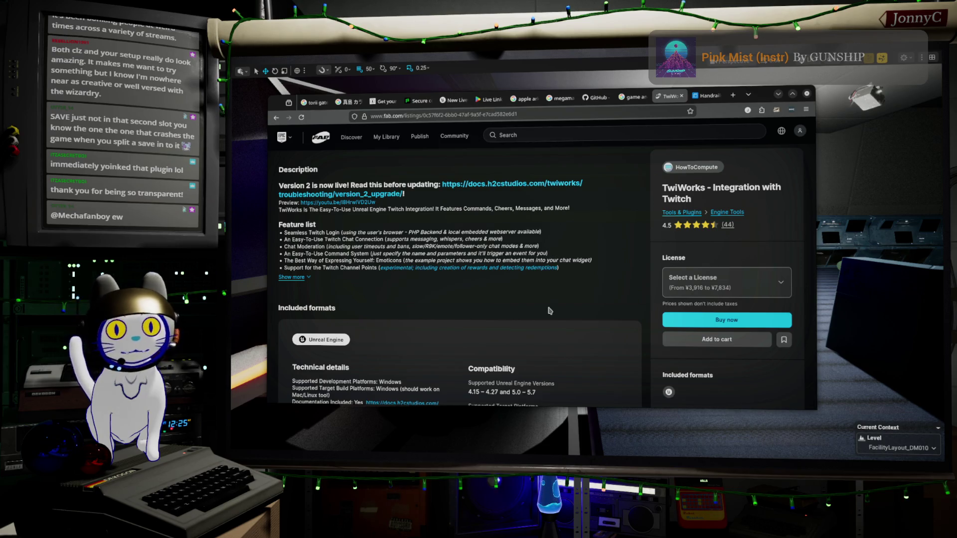
# Step: Open the TwiWorks version 2 upgrade troubleshooting guide from the listing
pyautogui.click(575, 185)
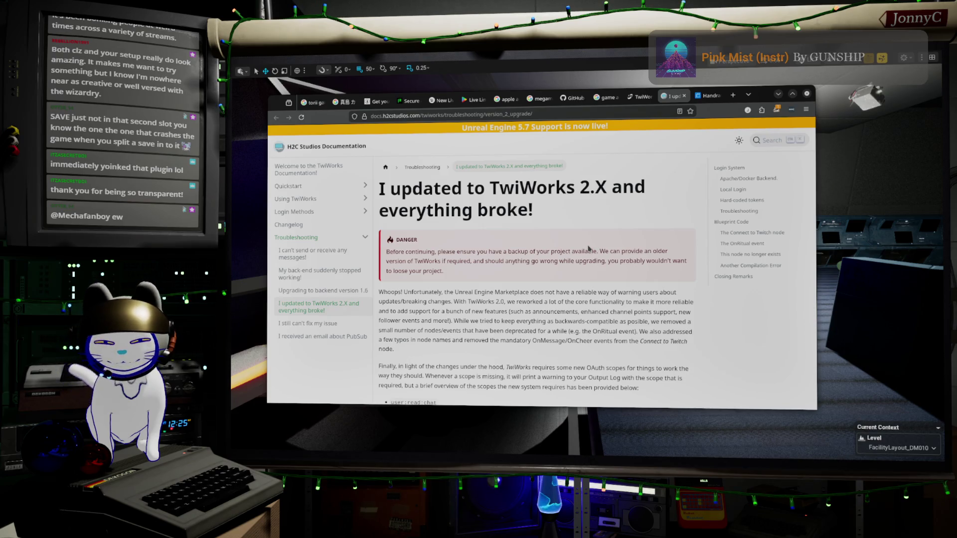
pyautogui.scroll(-2, 589, 249)
pyautogui.scroll(-2, 589, 248)
pyautogui.scroll(-2, 588, 249)
pyautogui.scroll(-1, 589, 248)
pyautogui.scroll(-2, 588, 247)
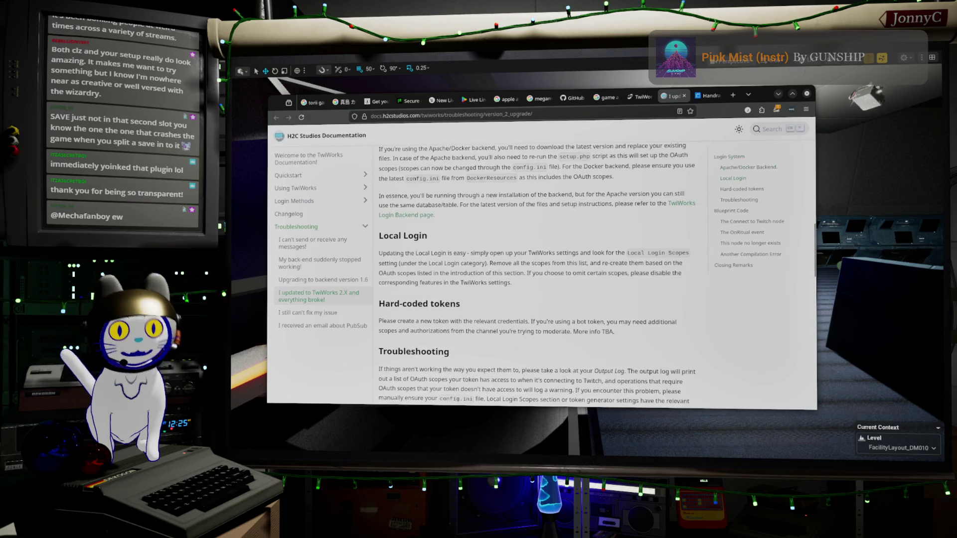
# Step: Close the documentation window to return to the Unreal facility level
pyautogui.click(781, 95)
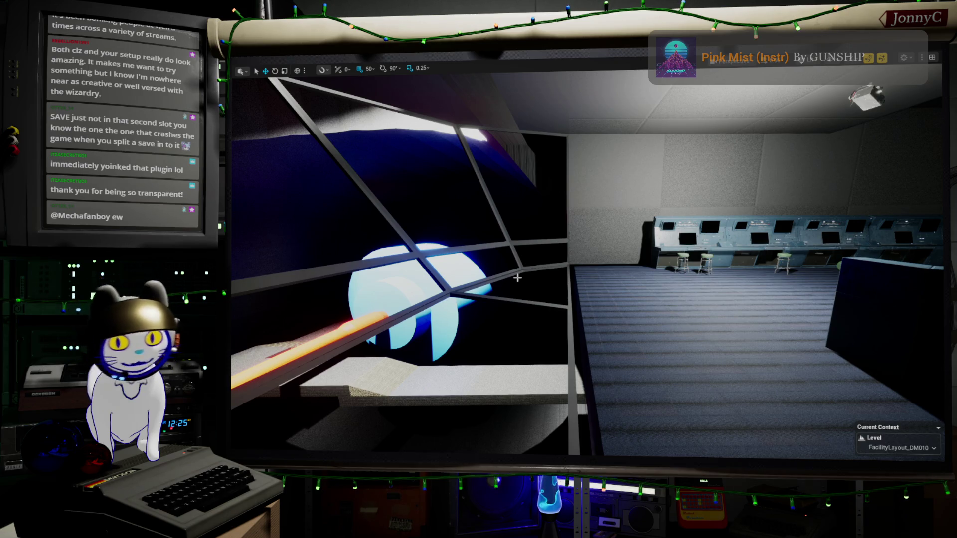
pyautogui.moveTo(541, 277)
pyautogui.mouseDown(button='right')
pyautogui.moveTo(450, 277)
pyautogui.moveTo(327, 307)
pyautogui.mouseUp(button='right')
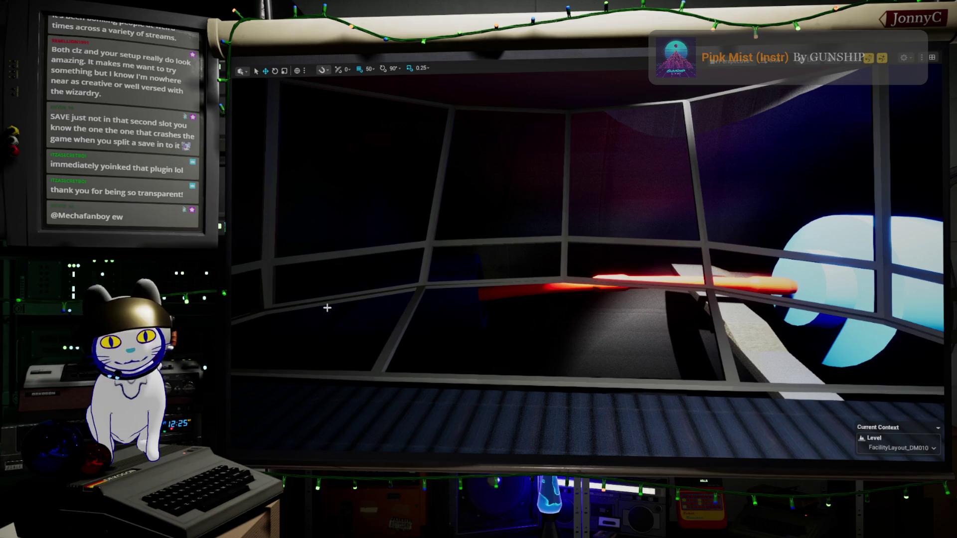
pyautogui.moveTo(327, 308)
pyautogui.mouseDown(button='right')
pyautogui.moveTo(359, 270)
pyautogui.moveTo(389, 262)
pyautogui.mouseUp(button='right')
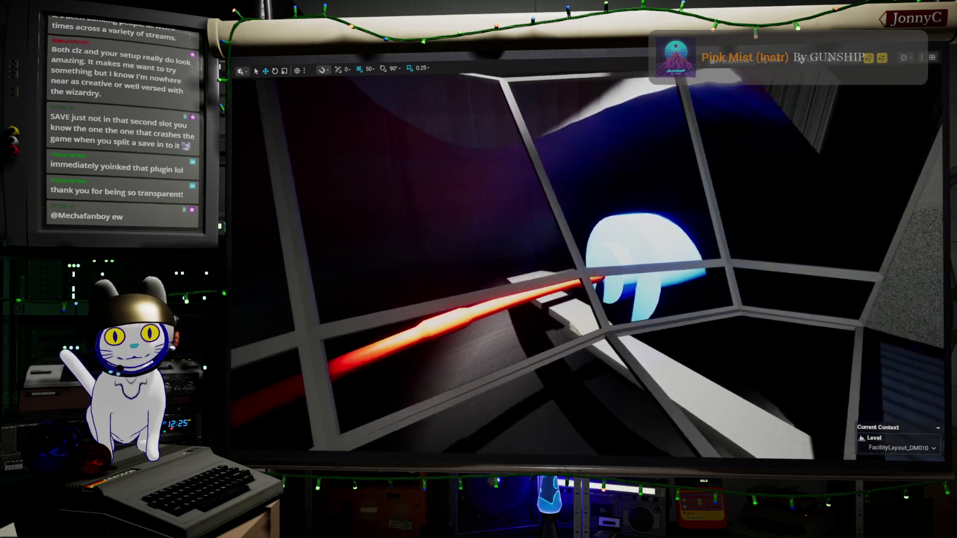
pyautogui.moveTo(389, 262)
pyautogui.mouseDown(button='right')
pyautogui.moveTo(418, 232)
pyautogui.moveTo(449, 225)
pyautogui.mouseUp(button='right')
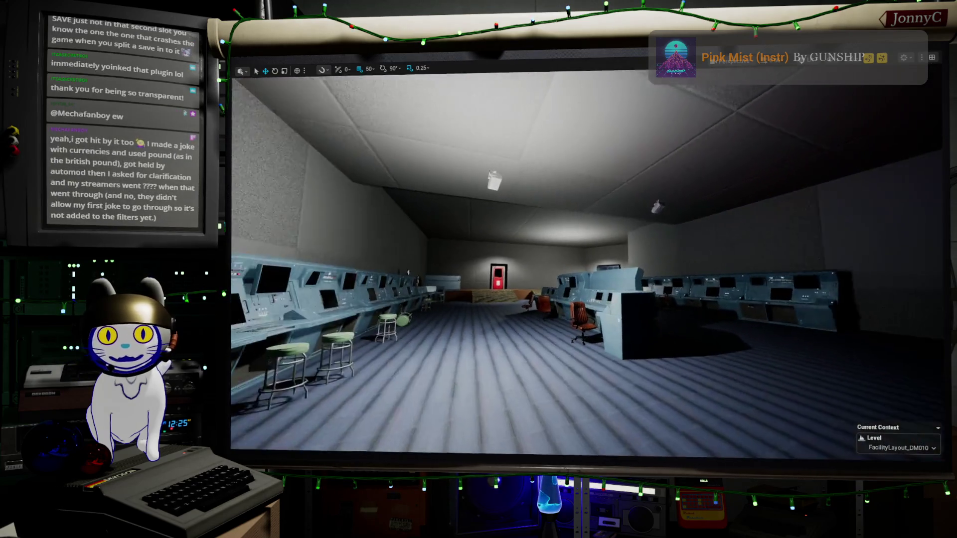
pyautogui.moveTo(449, 224)
pyautogui.mouseDown(button='right')
pyautogui.moveTo(479, 270)
pyautogui.moveTo(523, 224)
pyautogui.moveTo(562, 226)
pyautogui.mouseUp(button='right')
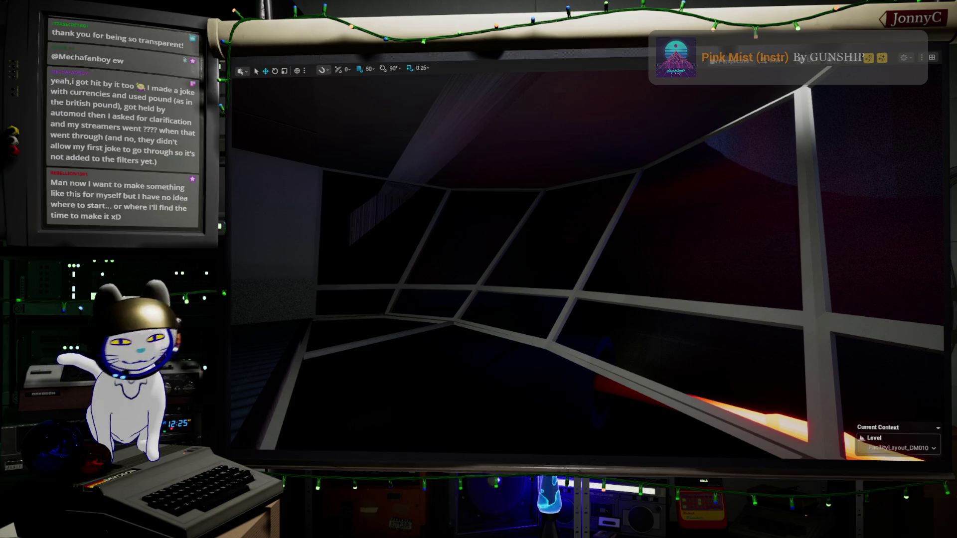
pyautogui.press('a')
pyautogui.press('a')
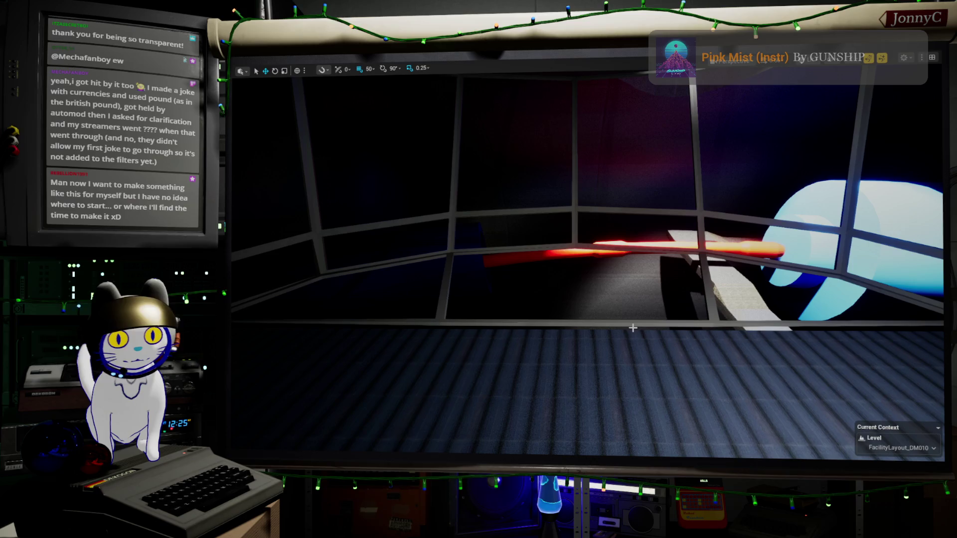
pyautogui.moveTo(589, 262); pyautogui.dragTo(673, 225, button='right')
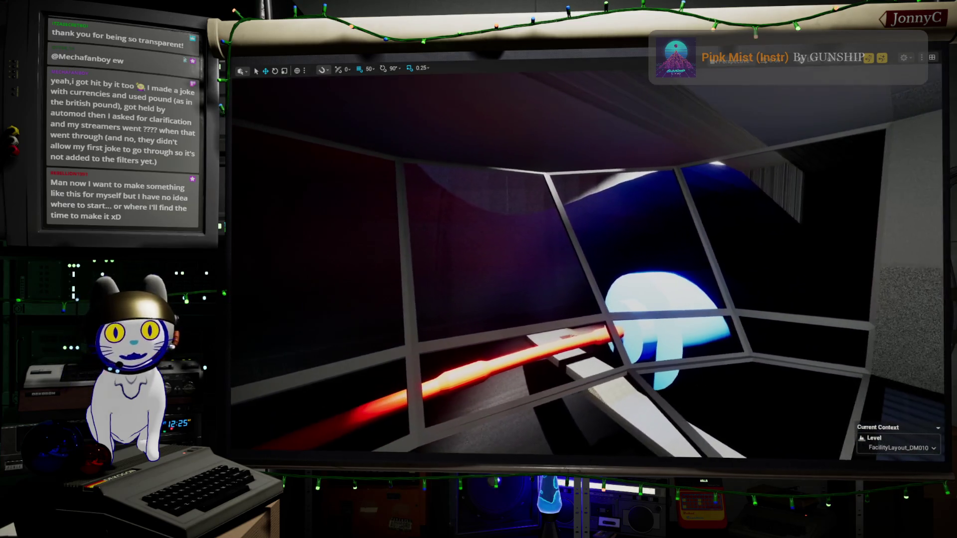
pyautogui.moveTo(588, 262); pyautogui.dragTo(449, 284, button='right')
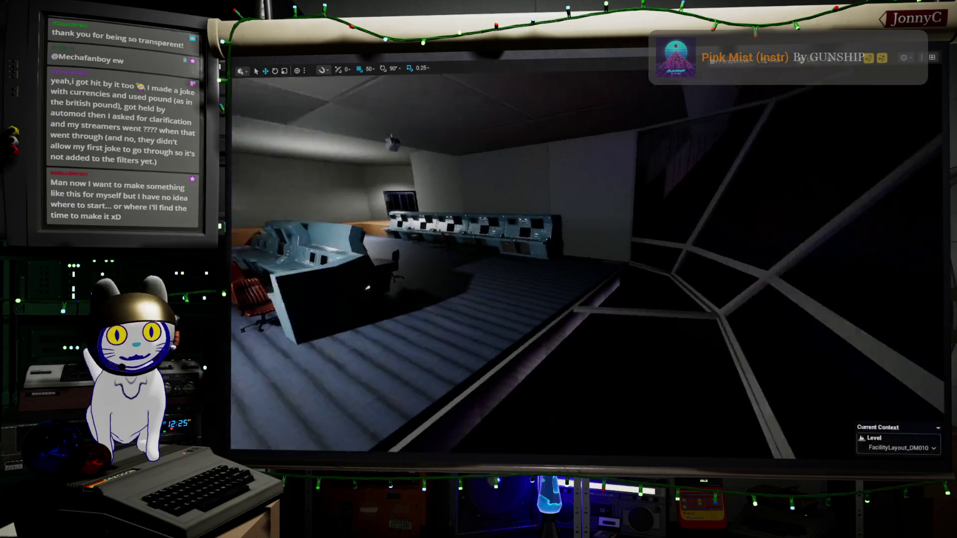
pyautogui.moveTo(588, 262); pyautogui.dragTo(449, 262, button='right')
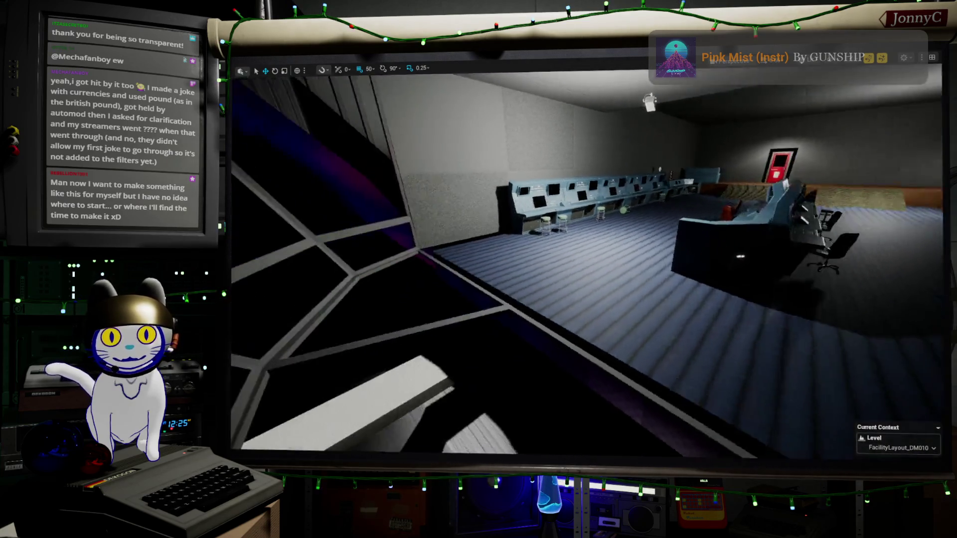
pyautogui.moveTo(588, 262); pyautogui.dragTo(487, 262, button='right')
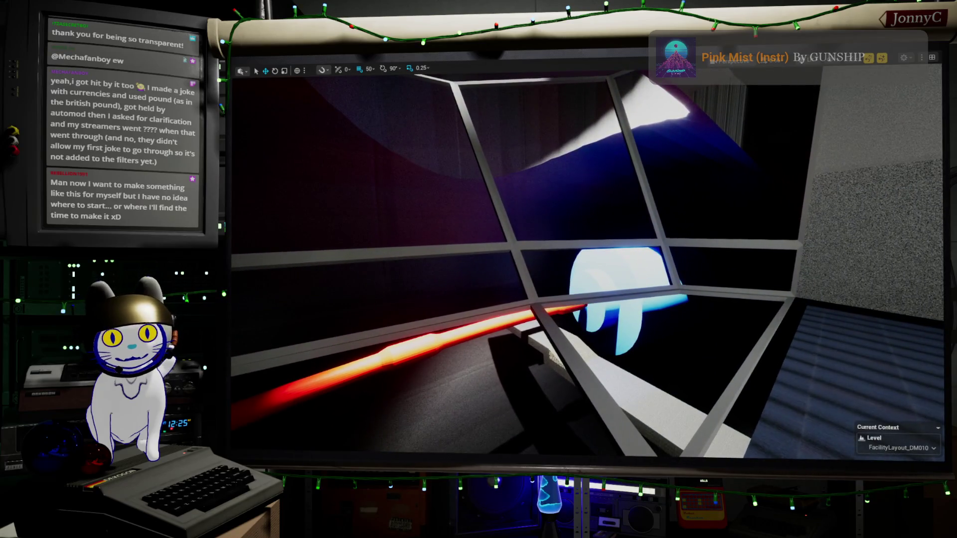
pyautogui.moveTo(587, 262); pyautogui.dragTo(463, 261, button='right')
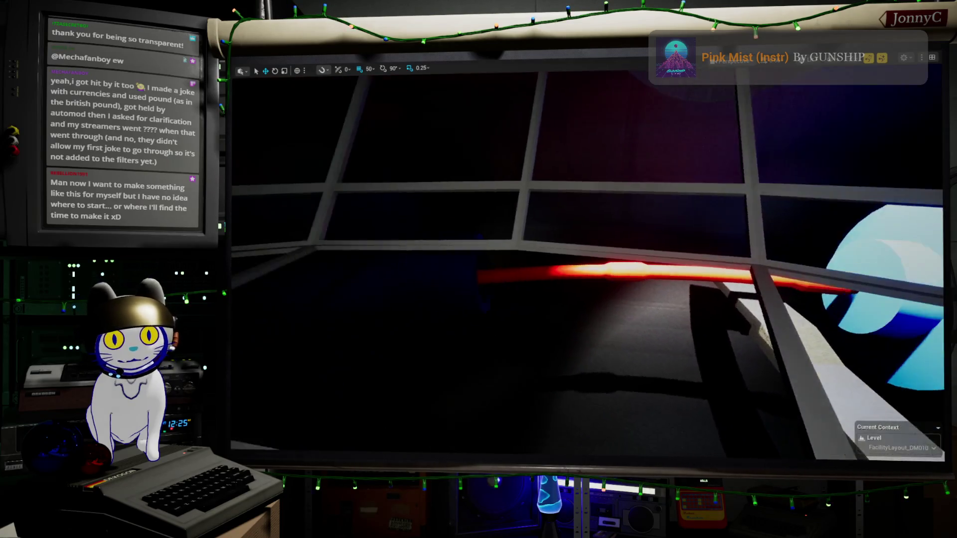
pyautogui.moveTo(588, 262); pyautogui.dragTo(674, 247, button='right')
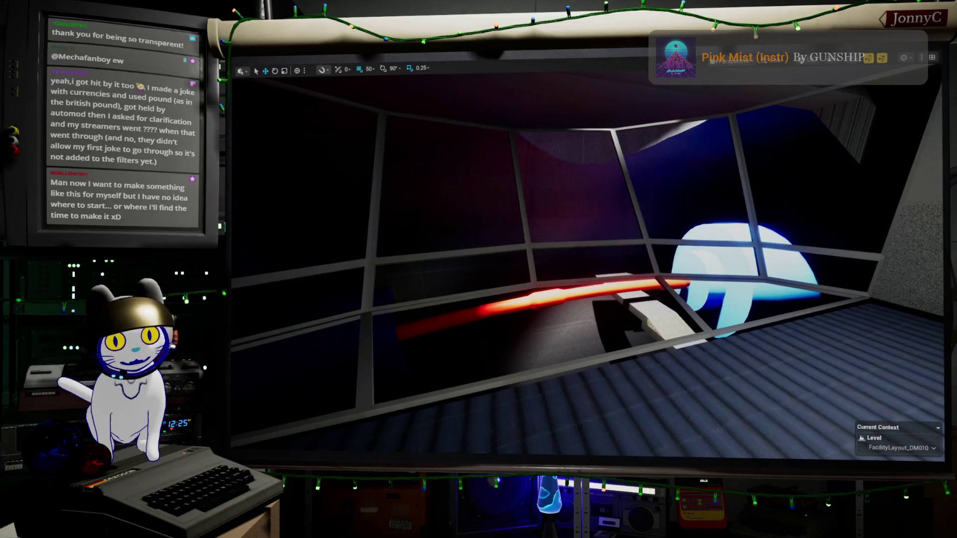
pyautogui.moveTo(588, 262); pyautogui.dragTo(569, 261, button='right')
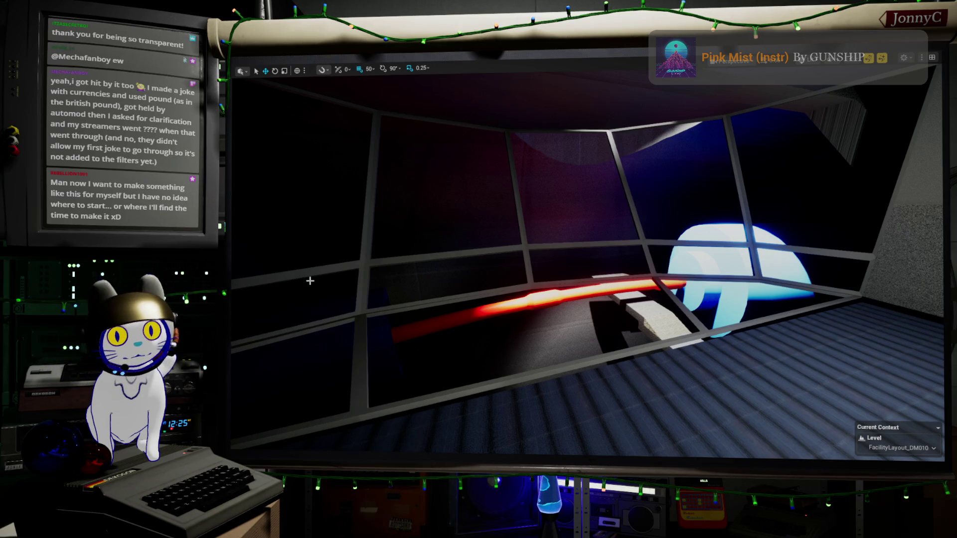
pyautogui.moveTo(440, 295); pyautogui.dragTo(432, 301, button='right')
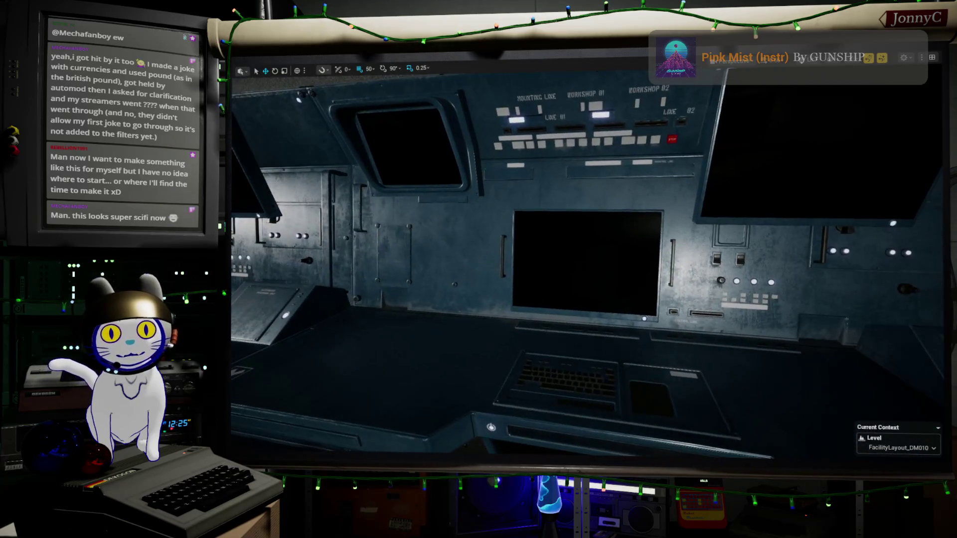
pyautogui.moveTo(786, 297); pyautogui.dragTo(785, 296, button='right')
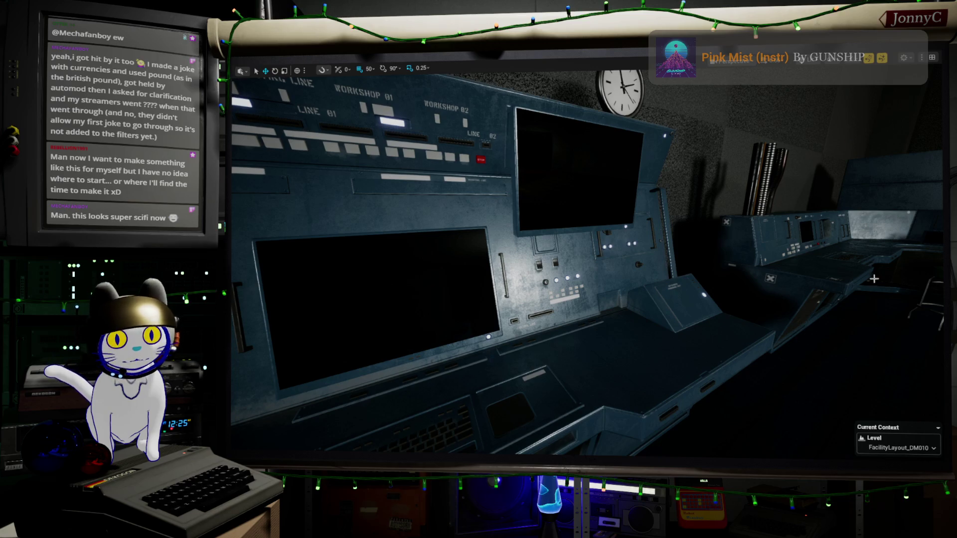
pyautogui.moveTo(788, 285); pyautogui.dragTo(787, 286, button='right')
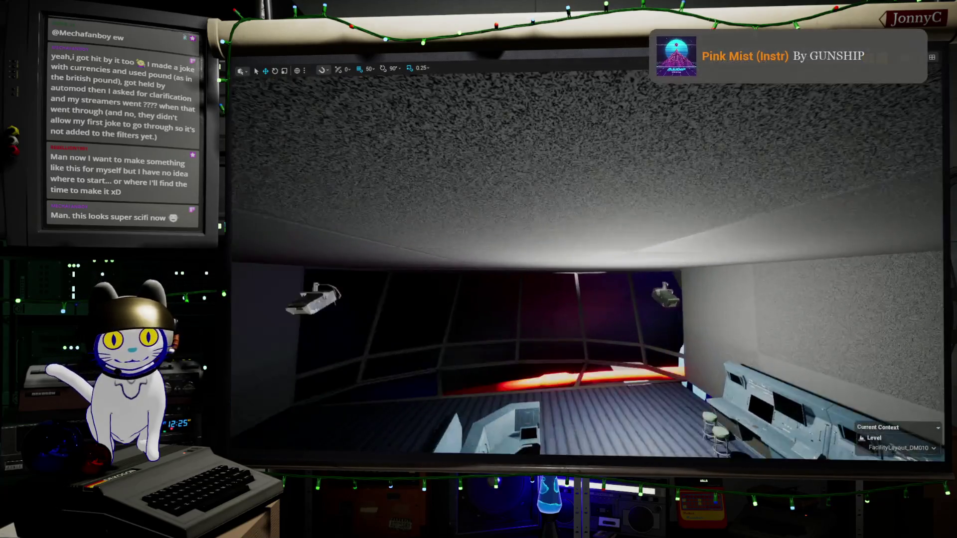
pyautogui.moveTo(402, 271); pyautogui.dragTo(401, 271, button='right')
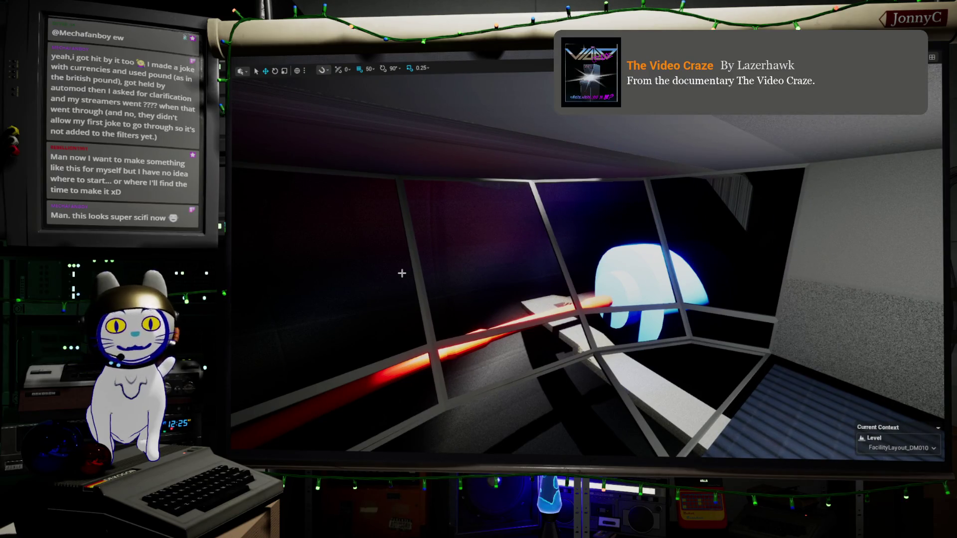
pyautogui.moveTo(401, 272); pyautogui.dragTo(401, 271, button='right')
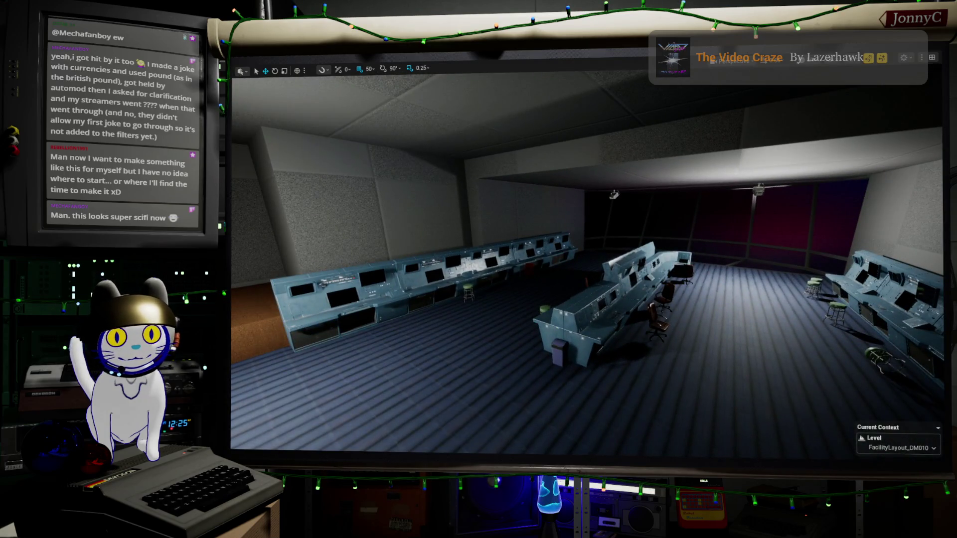
pyautogui.moveTo(401, 271); pyautogui.dragTo(401, 272, button='right')
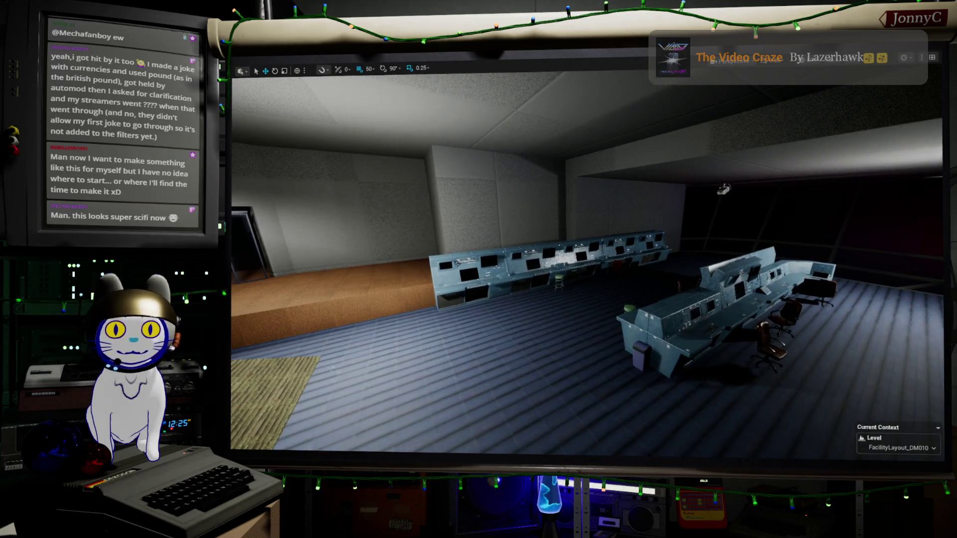
pyautogui.moveTo(591, 414); pyautogui.dragTo(415, 385, button='right')
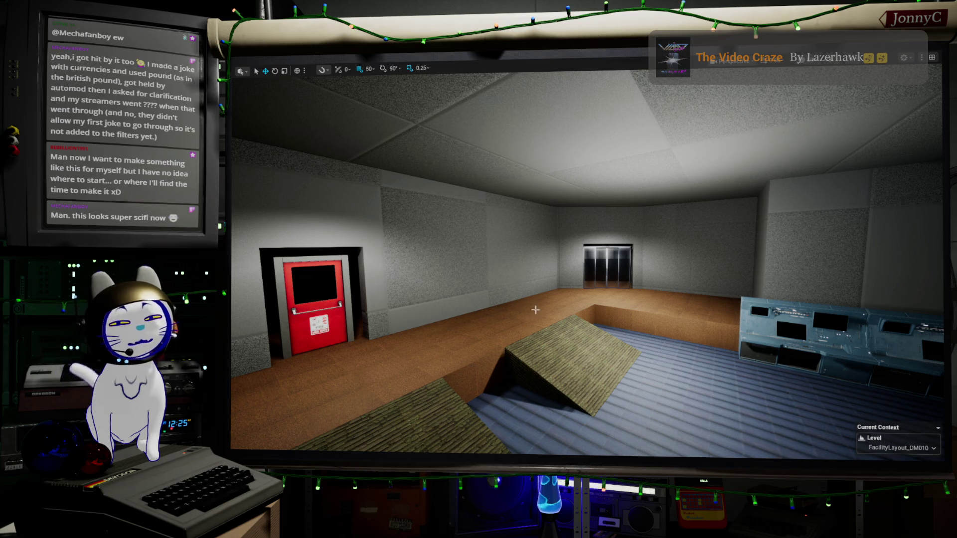
pyautogui.moveTo(536, 309); pyautogui.dragTo(537, 309, button='right')
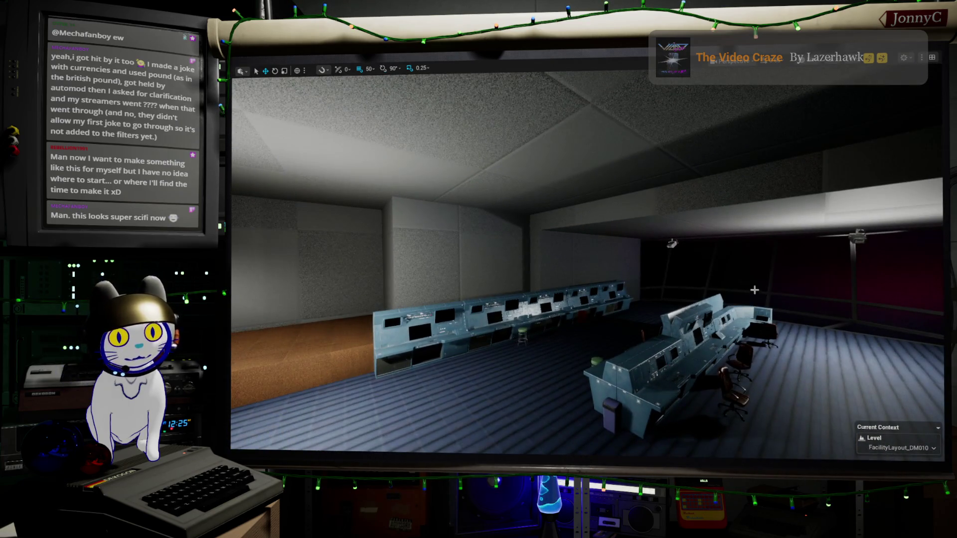
pyautogui.moveTo(755, 290); pyautogui.dragTo(755, 291, button='right')
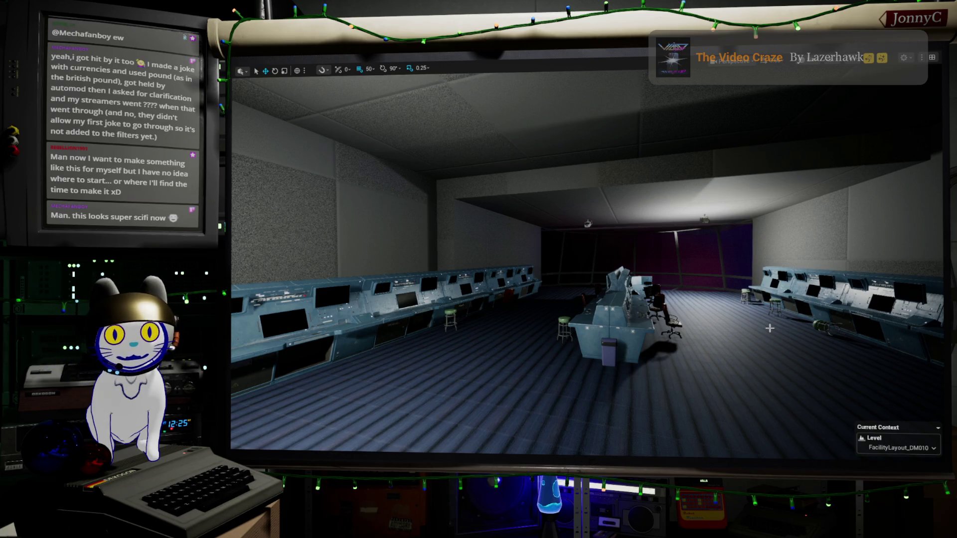
pyautogui.moveTo(770, 327)
pyautogui.mouseDown(button='right')
pyautogui.moveTo(770, 314)
pyautogui.moveTo(569, 314)
pyautogui.mouseUp(button='right')
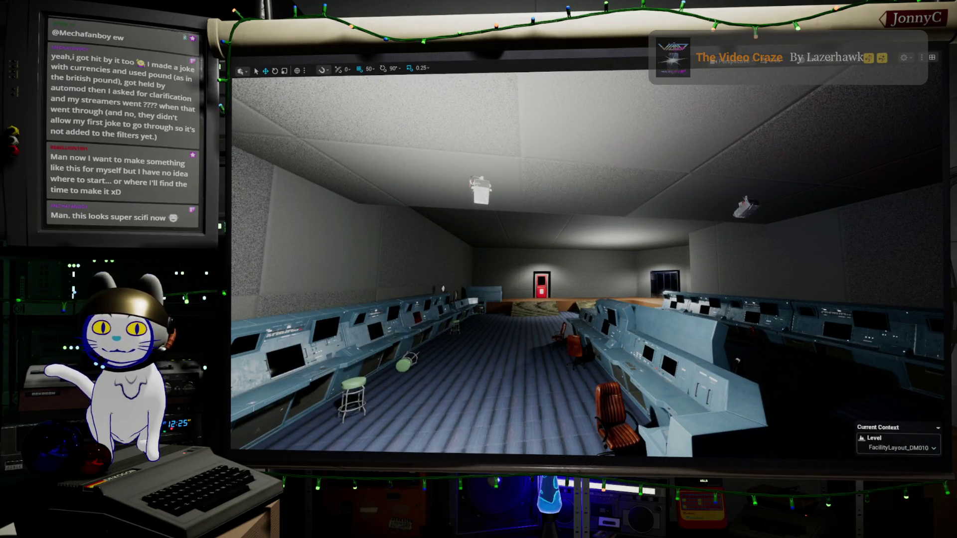
pyautogui.moveTo(569, 314)
pyautogui.mouseDown(button='right')
pyautogui.moveTo(568, 299)
pyautogui.moveTo(598, 285)
pyautogui.moveTo(688, 285)
pyautogui.mouseUp(button='right')
pyautogui.moveTo(569, 381)
pyautogui.mouseDown(button='right')
pyautogui.moveTo(554, 396)
pyautogui.moveTo(569, 381)
pyautogui.mouseUp(button='right')
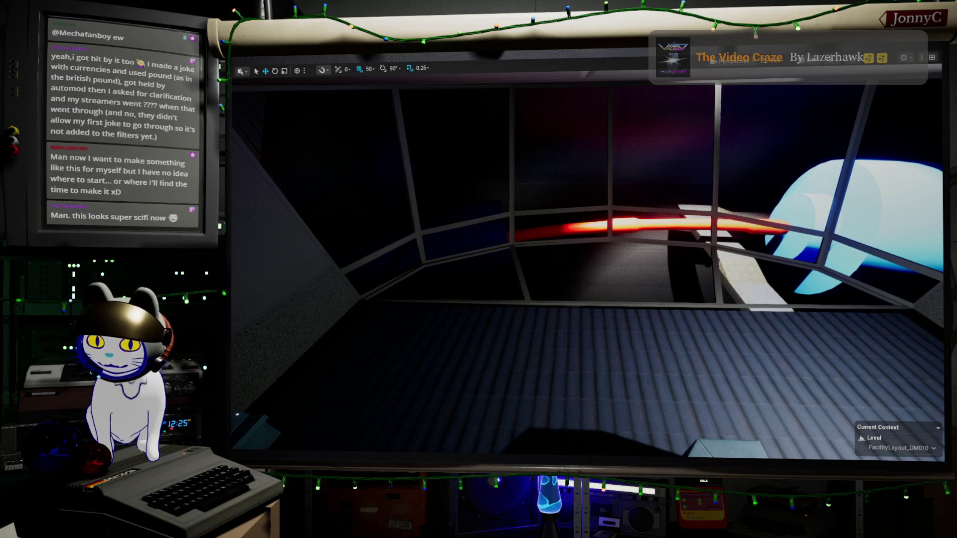
pyautogui.hotkey('alt', 'Tab')
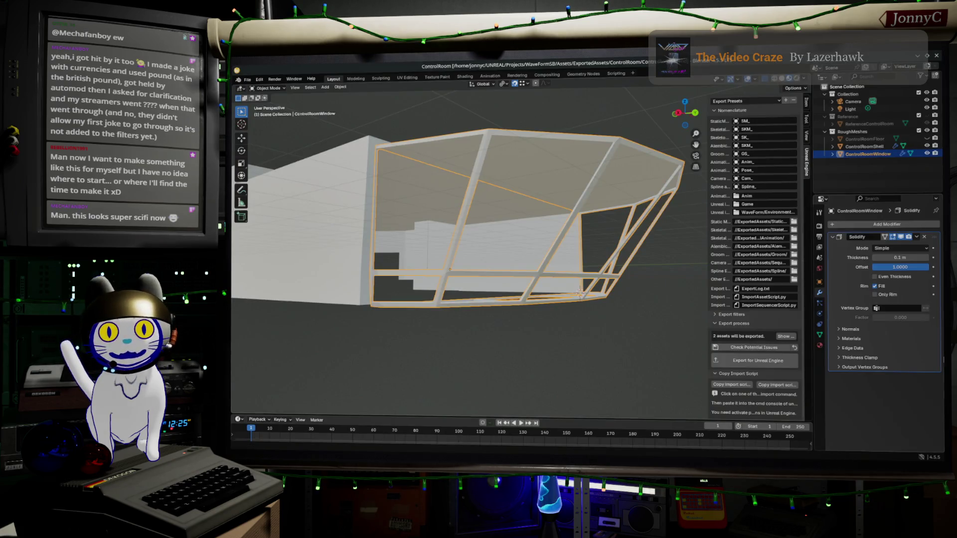
pyautogui.scroll(5, 599, 298)
# Step: Orbit around the ControlRoomWindow frame bars, then bring the browser back up
pyautogui.moveTo(590, 314)
pyautogui.mouseDown(button='middle')
pyautogui.moveTo(585, 323)
pyautogui.moveTo(663, 350)
pyautogui.moveTo(575, 340)
pyautogui.moveTo(507, 347)
pyautogui.moveTo(544, 268)
pyautogui.mouseUp(button='middle')
pyautogui.scroll(3, 586, 323)
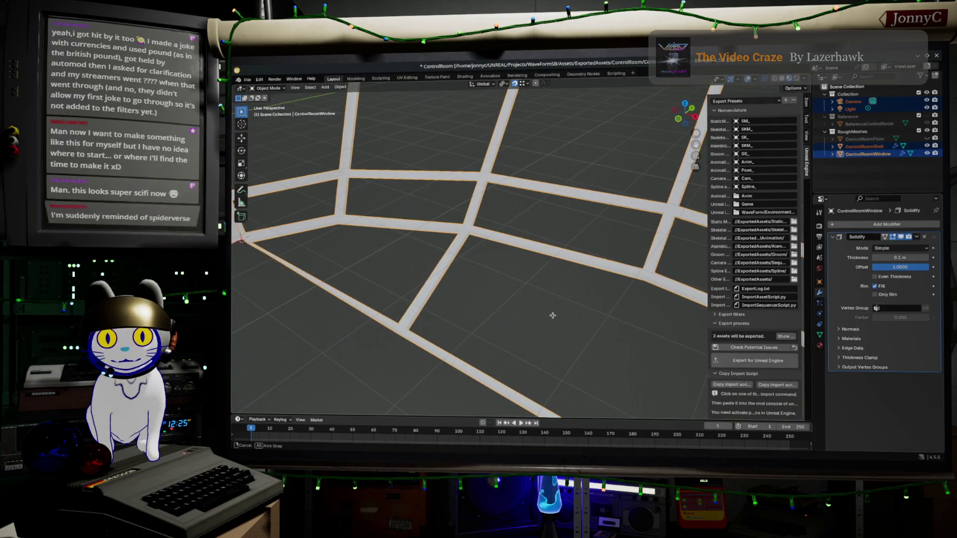
pyautogui.moveTo(446, 267)
pyautogui.mouseDown(button='middle')
pyautogui.moveTo(573, 270)
pyautogui.moveTo(371, 326)
pyautogui.mouseUp(button='middle')
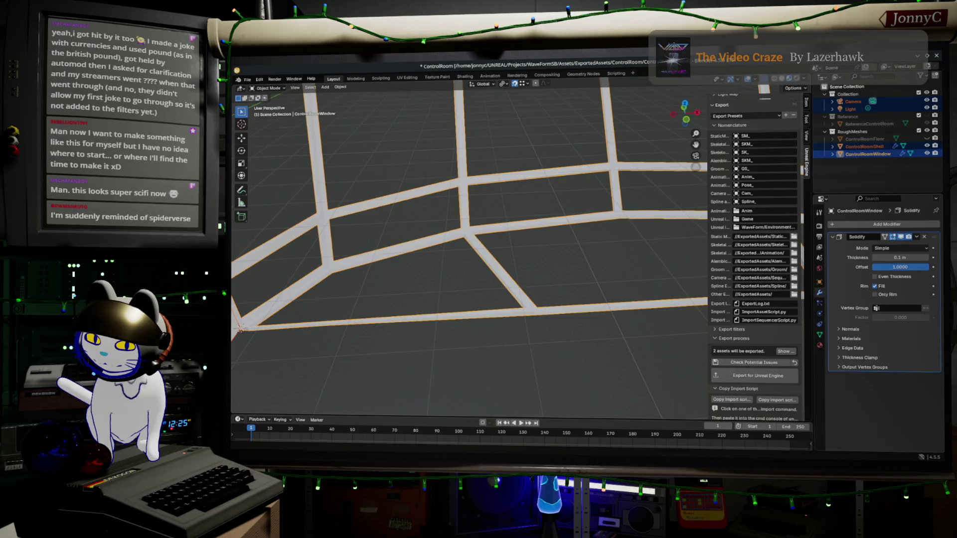
pyautogui.hotkey('alt', 'Tab')
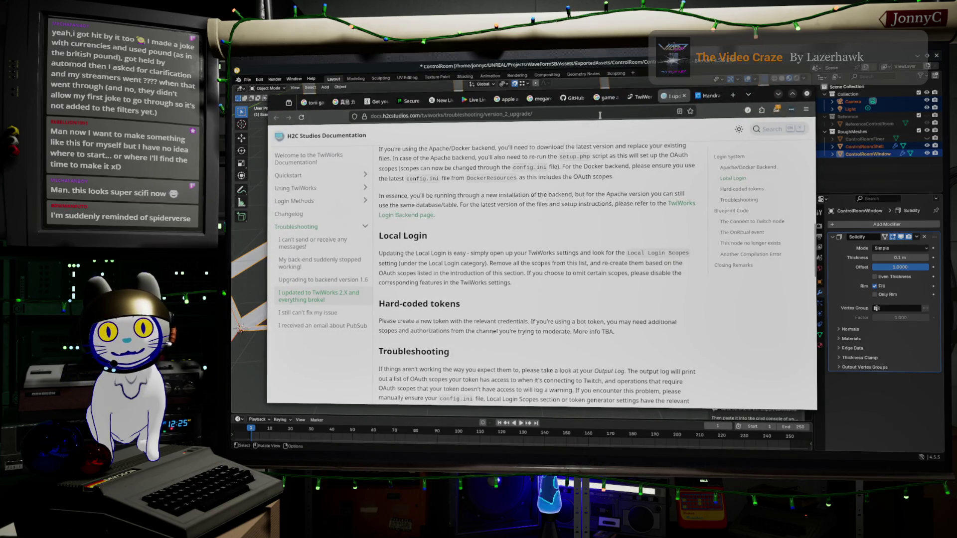
# Step: Search for spider punk, preview a drawing image, then hide the browser to return to Blender
pyautogui.click(599, 115)
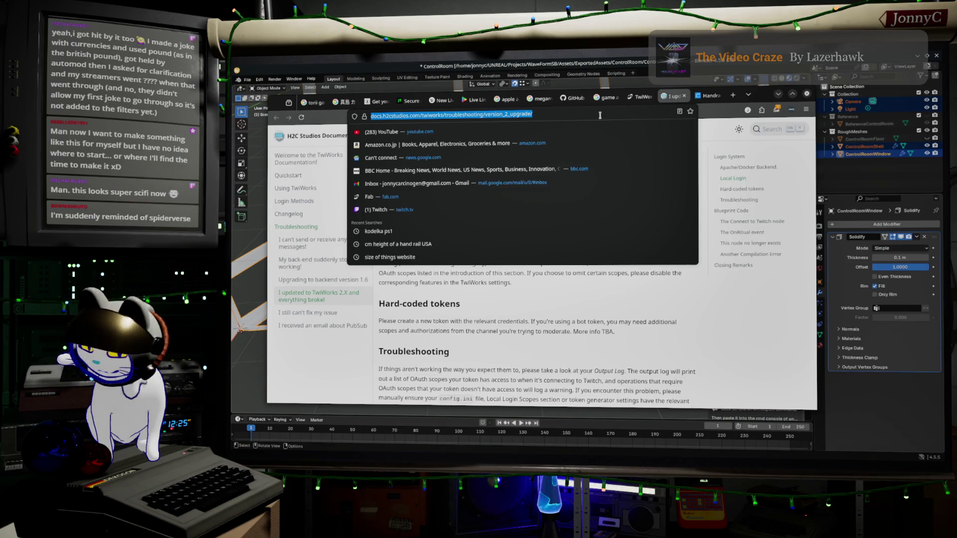
pyautogui.write('spider p')
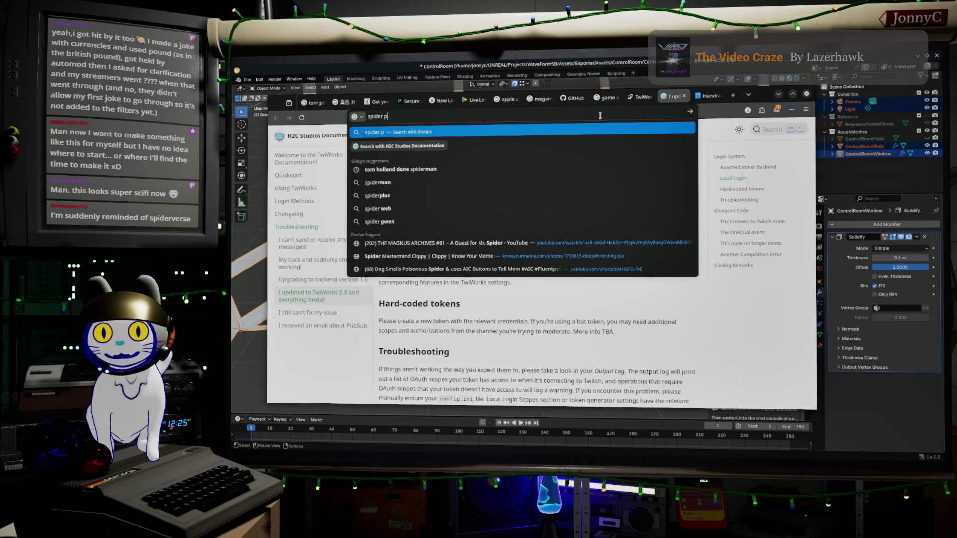
pyautogui.write('unk')
pyautogui.press('Return')
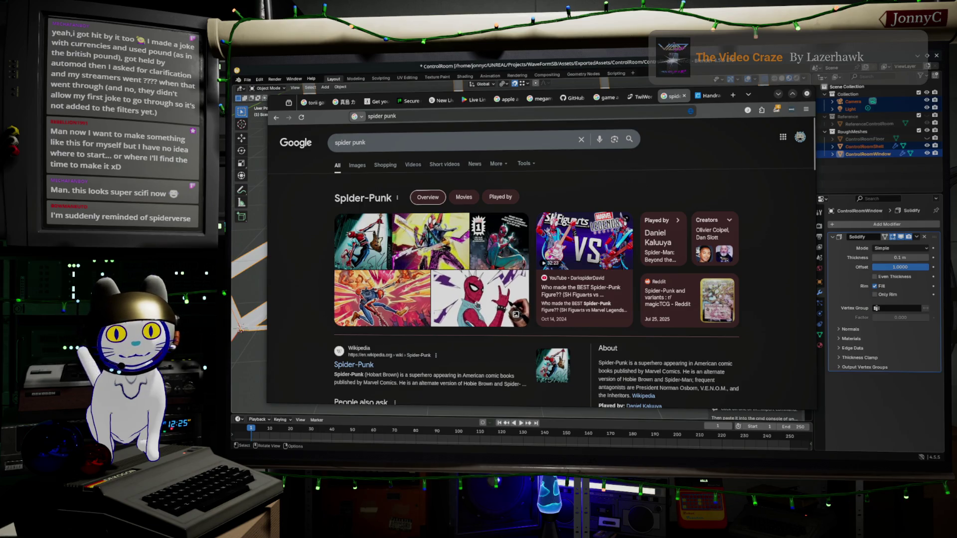
pyautogui.click(478, 296)
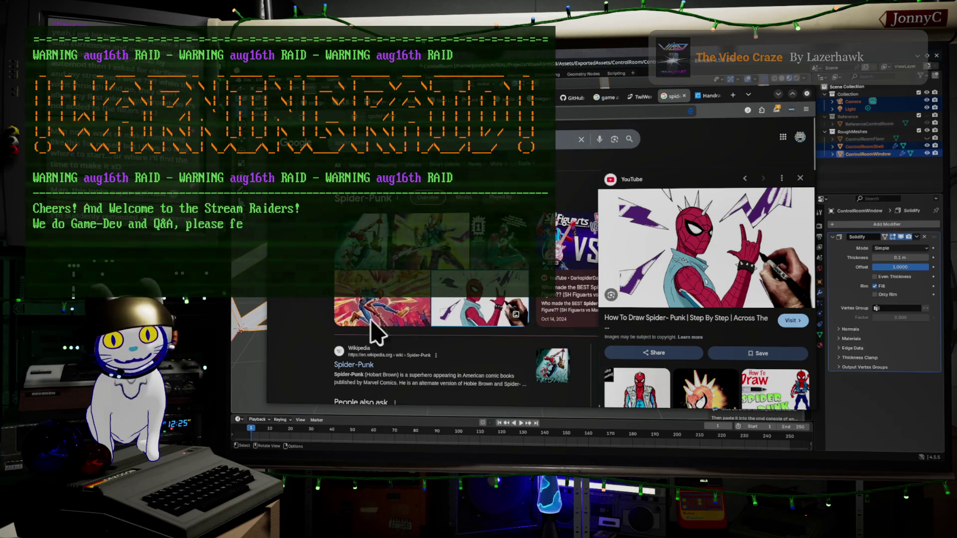
pyautogui.scroll(-5, 320, 307)
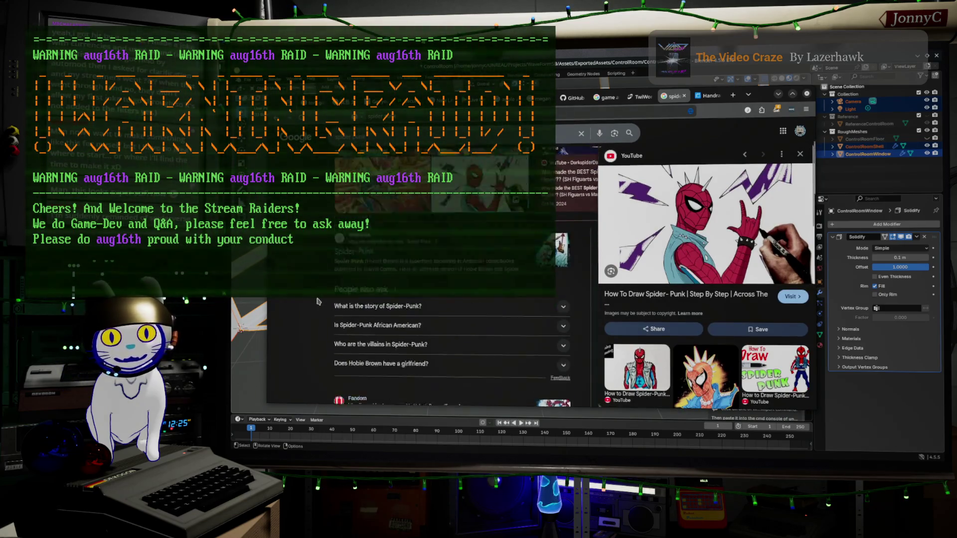
pyautogui.scroll(5, 318, 302)
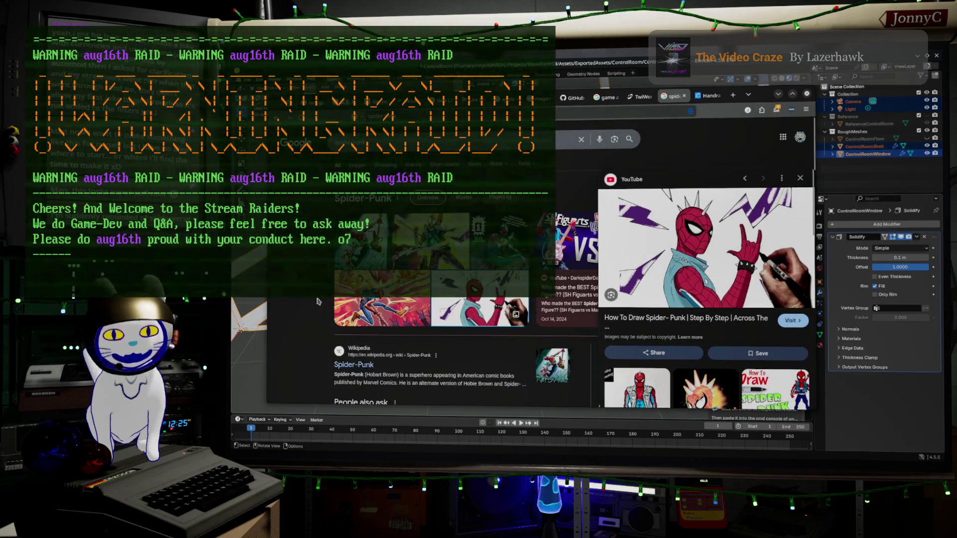
pyautogui.click(778, 97)
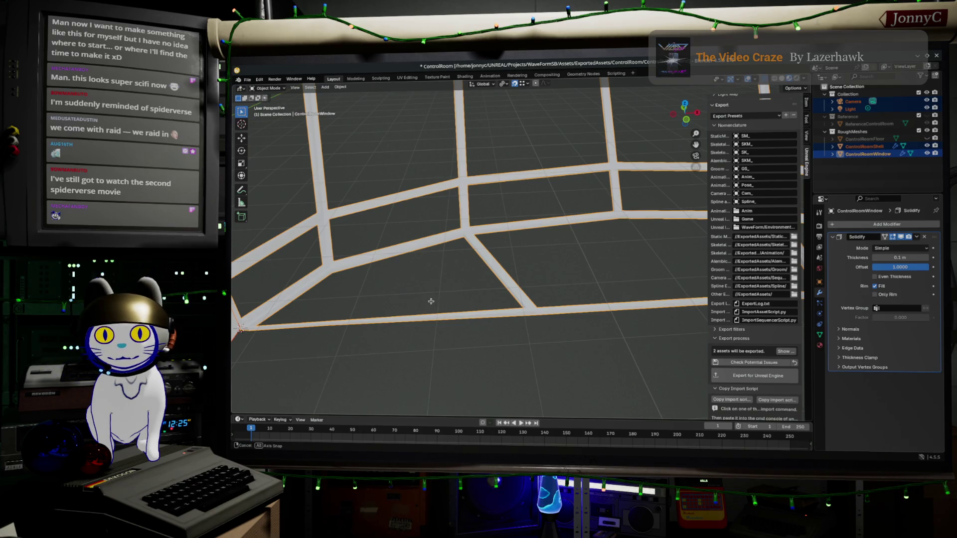
# Step: Enter Edit Mode on the ControlRoomWindow frame mesh
pyautogui.moveTo(431, 301); pyautogui.dragTo(418, 305, button='middle')
pyautogui.press('Tab')
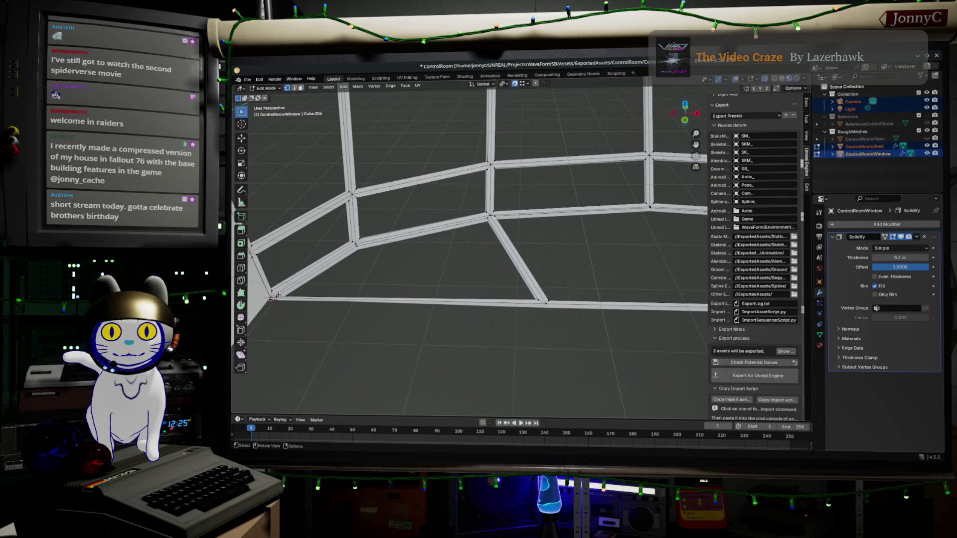
# Step: Select the bottom beam's edges and corner vertex, then view the frame in left orthographic
pyautogui.click(384, 297)
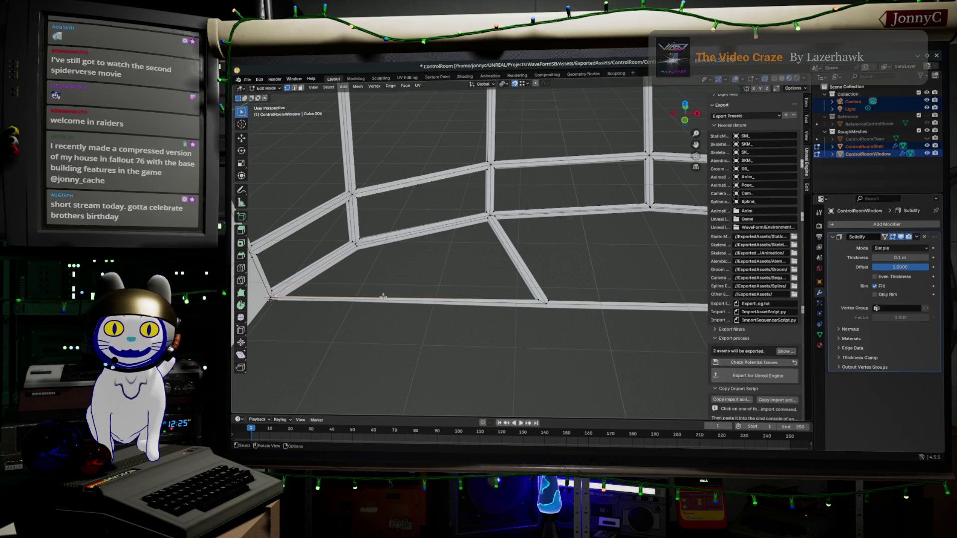
pyautogui.keyDown('shift'); pyautogui.click(532, 299); pyautogui.keyUp('shift')
pyautogui.moveTo(550, 299); pyautogui.dragTo(734, 286, button='middle')
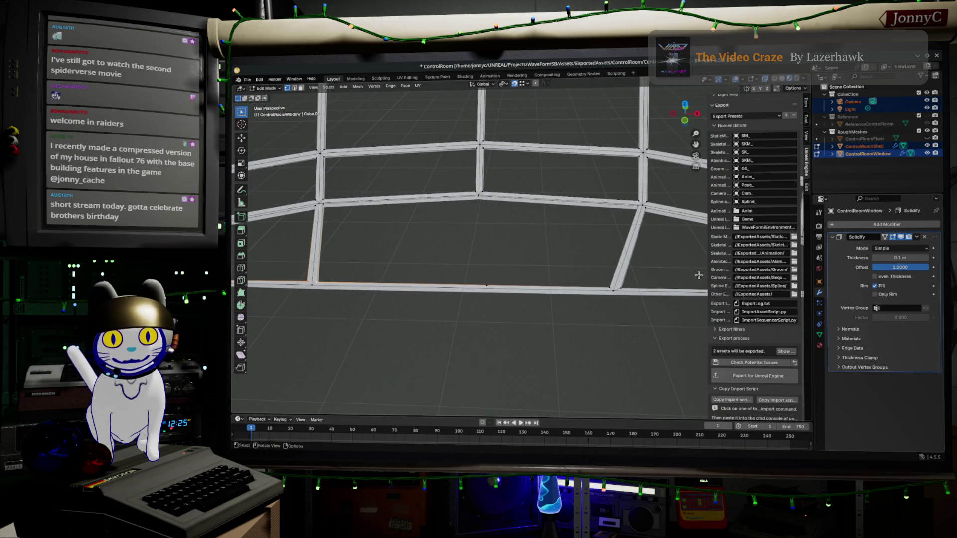
pyautogui.keyDown('shift'); pyautogui.click(615, 286); pyautogui.keyUp('shift')
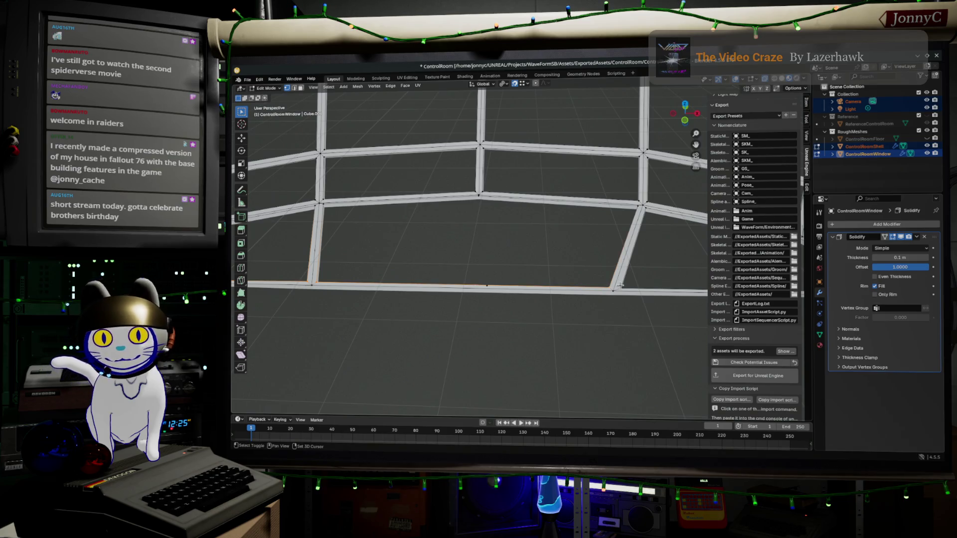
pyautogui.moveTo(615, 285); pyautogui.dragTo(390, 296, button='middle')
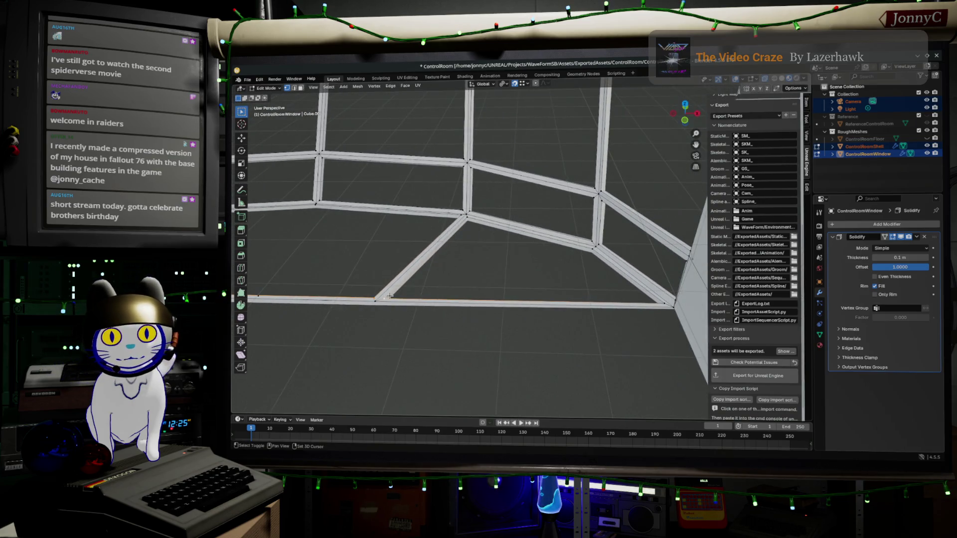
pyautogui.keyDown('shift'); pyautogui.click(663, 301); pyautogui.keyUp('shift')
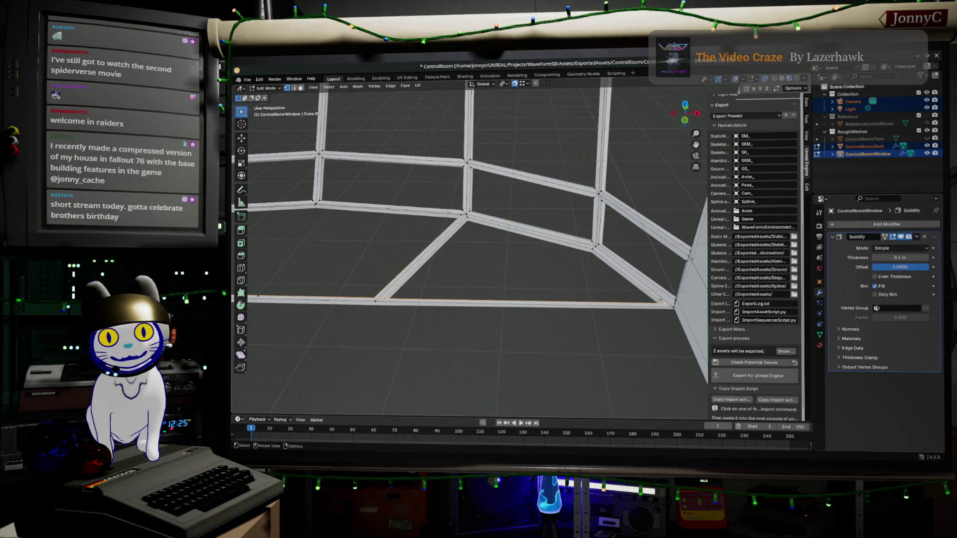
pyautogui.click(678, 119)
pyautogui.keyDown('shift'); pyautogui.moveTo(523, 337); pyautogui.dragTo(636, 403, button='middle'); pyautogui.keyUp('shift')
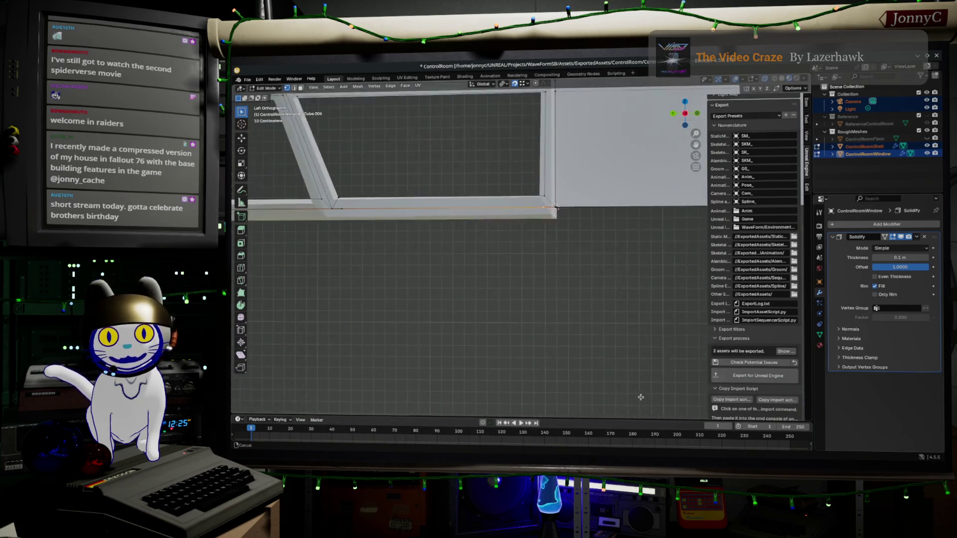
pyautogui.scroll(2, 618, 249)
# Step: Scale the selected bottom beam edges by -0.736 along global Y and check the beam junction
pyautogui.keyDown('shift'); pyautogui.moveTo(618, 250); pyautogui.dragTo(560, 353, button='middle'); pyautogui.keyUp('shift')
pyautogui.scroll(1, 566, 331)
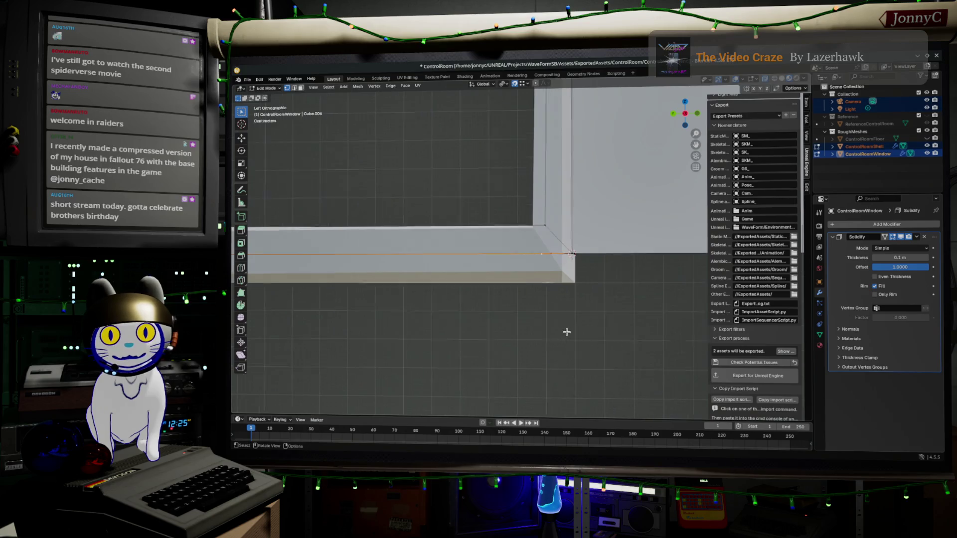
pyautogui.scroll(1, 566, 331)
pyautogui.press('s')
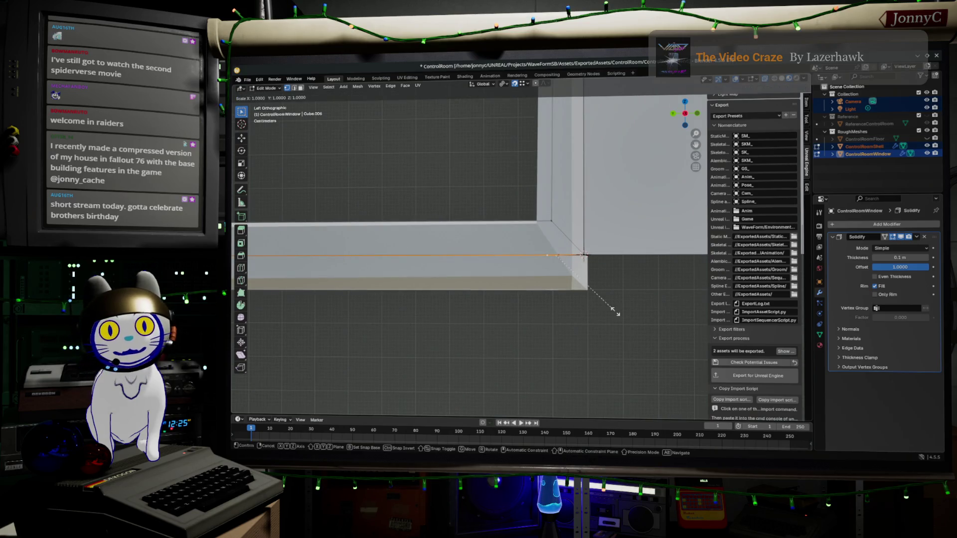
pyautogui.press('y')
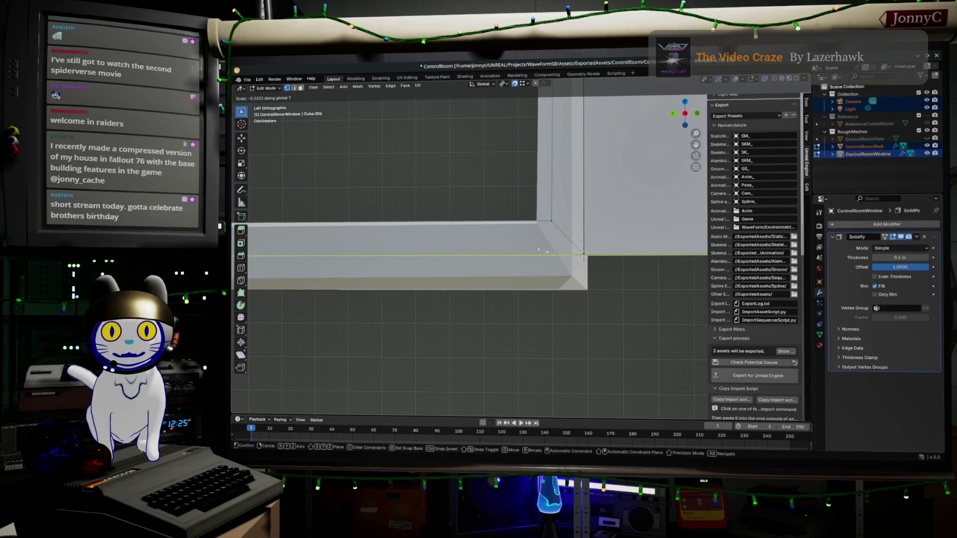
pyautogui.click(495, 232)
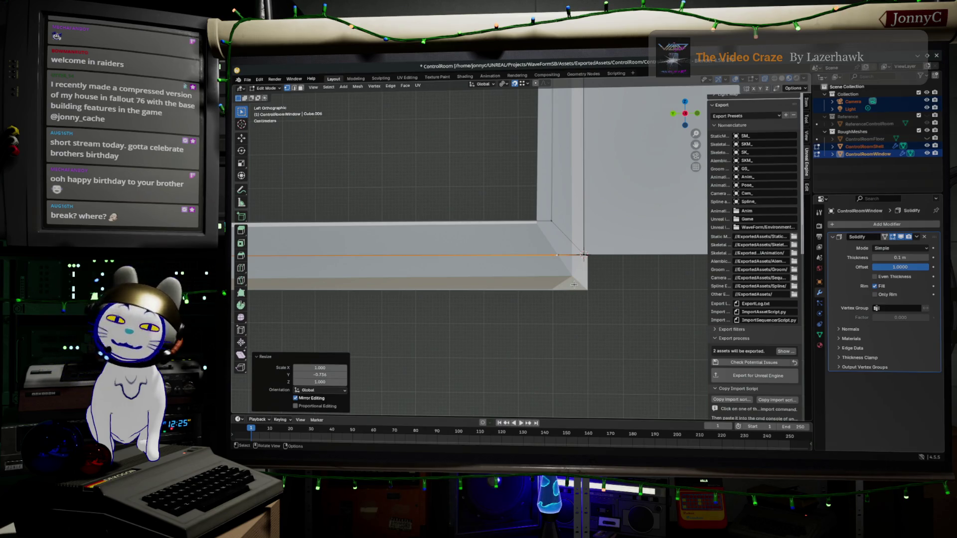
pyautogui.moveTo(579, 289)
pyautogui.mouseDown(button='middle')
pyautogui.moveTo(603, 317)
pyautogui.moveTo(656, 284)
pyautogui.moveTo(599, 288)
pyautogui.moveTo(488, 325)
pyautogui.moveTo(574, 274)
pyautogui.moveTo(487, 284)
pyautogui.moveTo(496, 287)
pyautogui.mouseUp(button='middle')
pyautogui.moveTo(560, 295)
pyautogui.mouseDown(button='middle')
pyautogui.moveTo(487, 302)
pyautogui.moveTo(632, 289)
pyautogui.moveTo(548, 273)
pyautogui.mouseUp(button='middle')
pyautogui.moveTo(496, 208); pyautogui.dragTo(491, 198, button='middle')
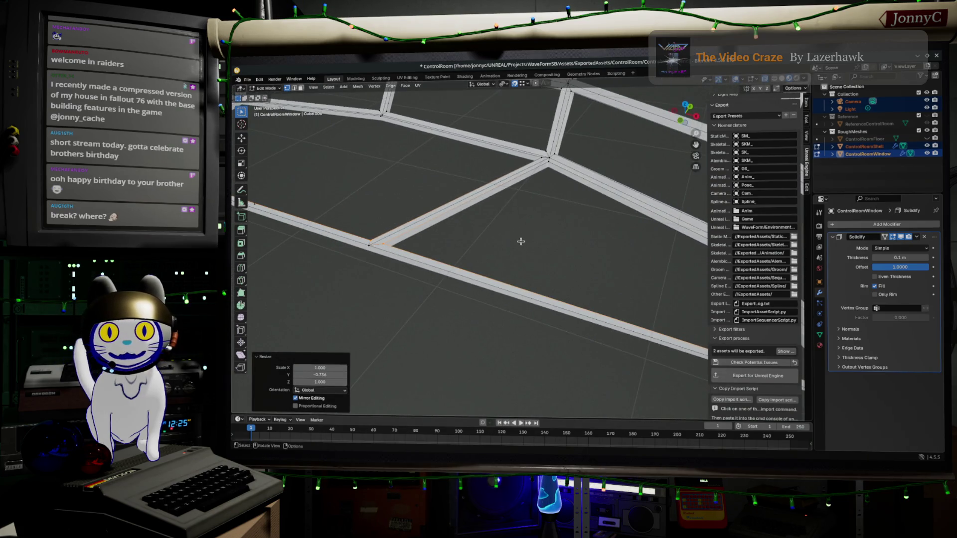
# Step: Add two centred loop cuts (Ctrl+R) across the window frame's beams without sliding them
pyautogui.hotkey('ctrl', 'r')
pyautogui.click(483, 198)
pyautogui.rightClick(482, 198)
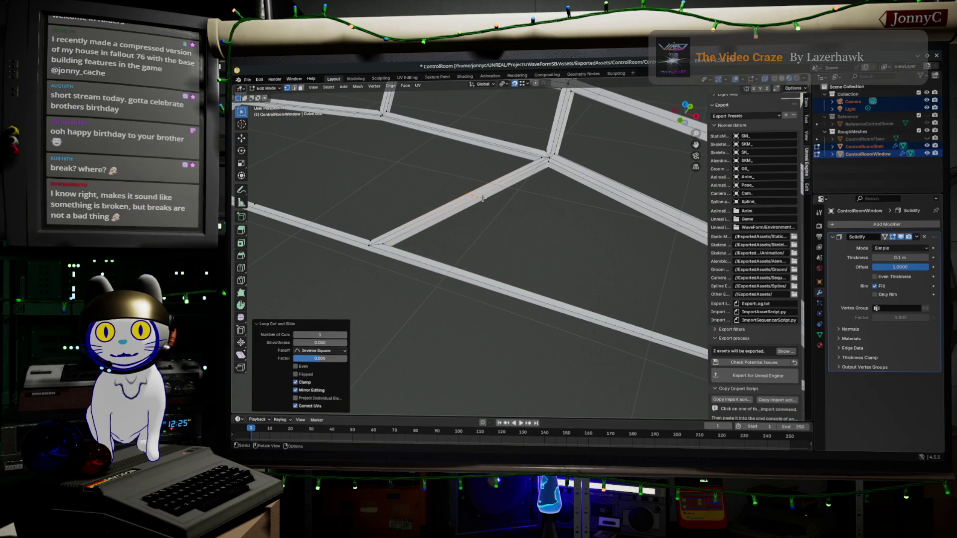
pyautogui.scroll(-2, 574, 304)
pyautogui.hotkey('ctrl', 'r')
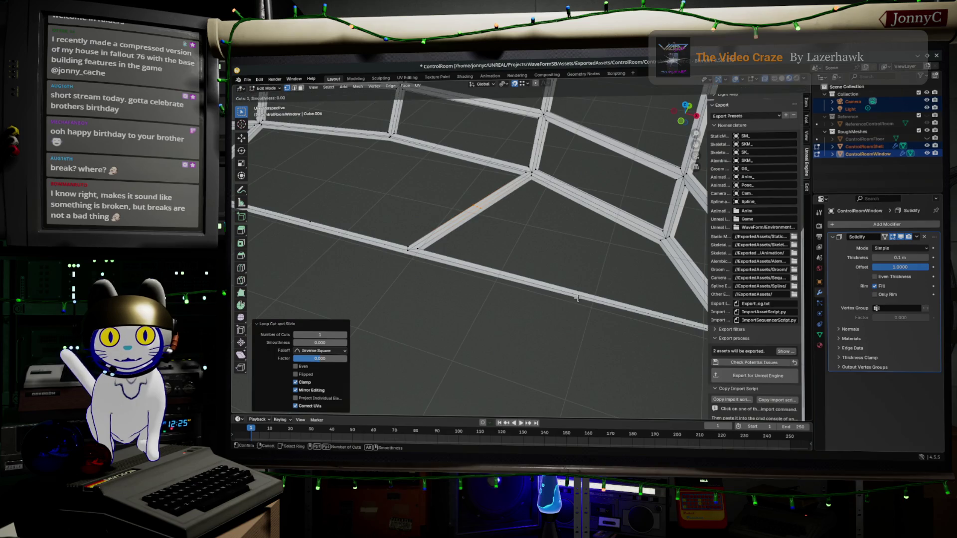
pyautogui.click(581, 294)
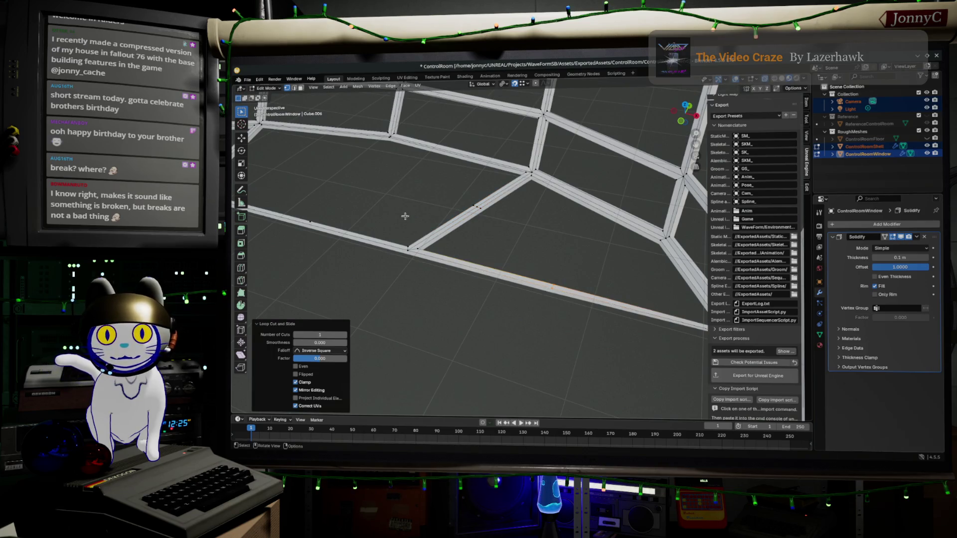
pyautogui.rightClick(347, 191)
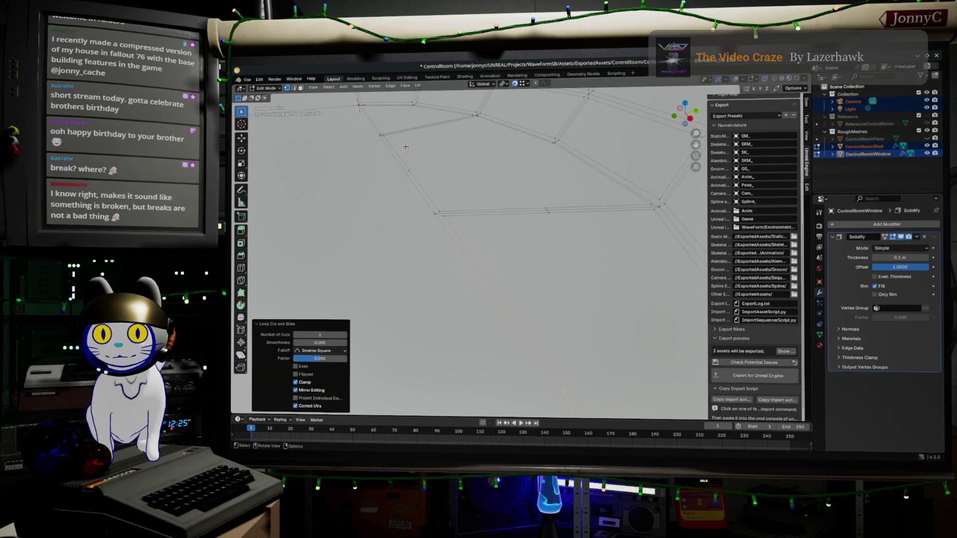
# Step: Add a loop cut across the diagonal beam, cancel a further one, and inspect the frame from new angles
pyautogui.moveTo(433, 135); pyautogui.dragTo(421, 184, button='middle')
pyautogui.press('w')
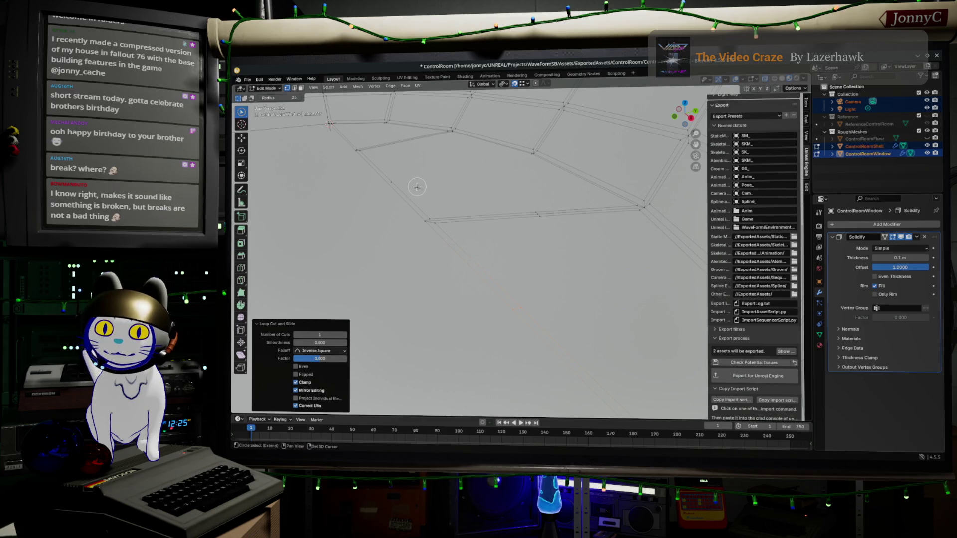
pyautogui.moveTo(417, 186); pyautogui.dragTo(508, 237, button='middle')
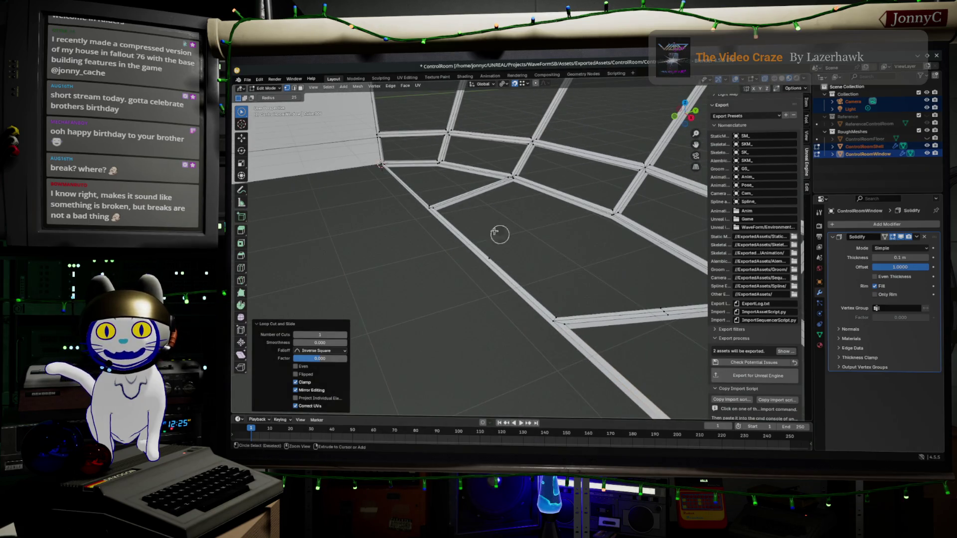
pyautogui.hotkey('ctrl', 'r')
pyautogui.click(466, 198)
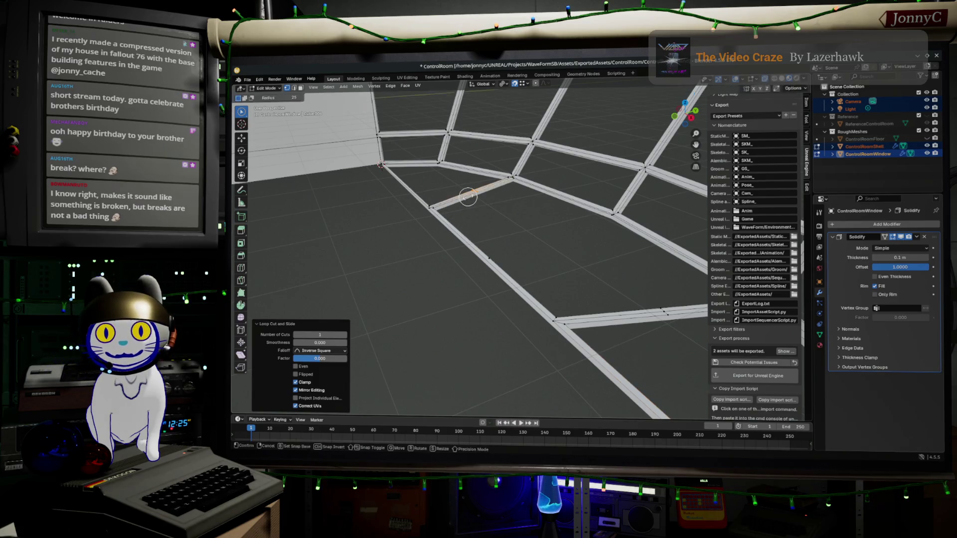
pyautogui.hotkey('ctrl', 'r')
pyautogui.press('Escape')
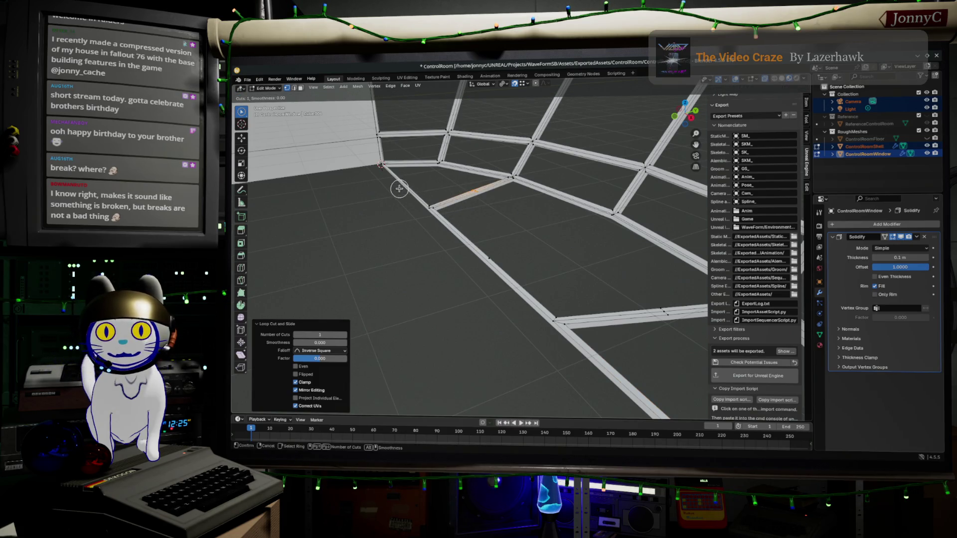
pyautogui.press('c')
pyautogui.moveTo(405, 231)
pyautogui.mouseDown(button='middle')
pyautogui.moveTo(453, 234)
pyautogui.moveTo(659, 200)
pyautogui.moveTo(369, 212)
pyautogui.moveTo(570, 311)
pyautogui.mouseUp(button='middle')
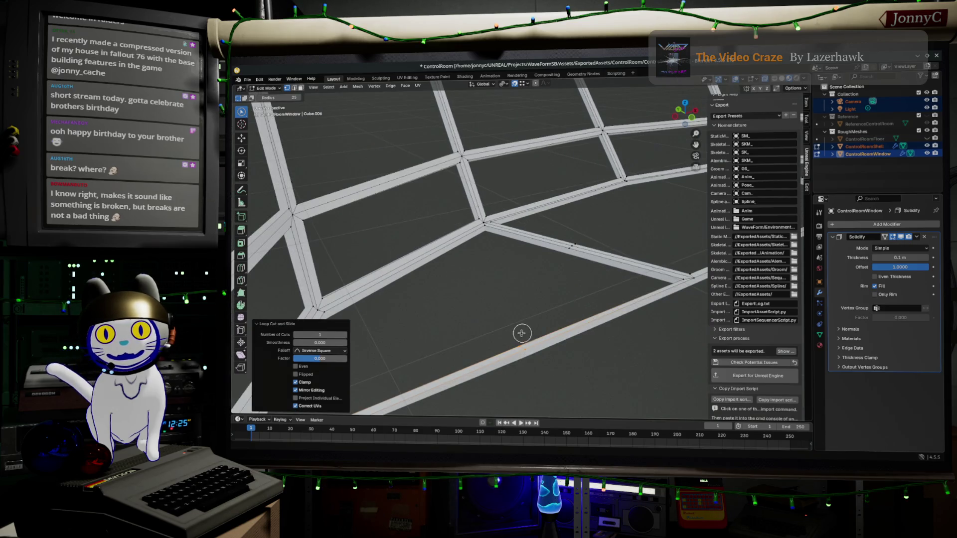
pyautogui.press('Escape')
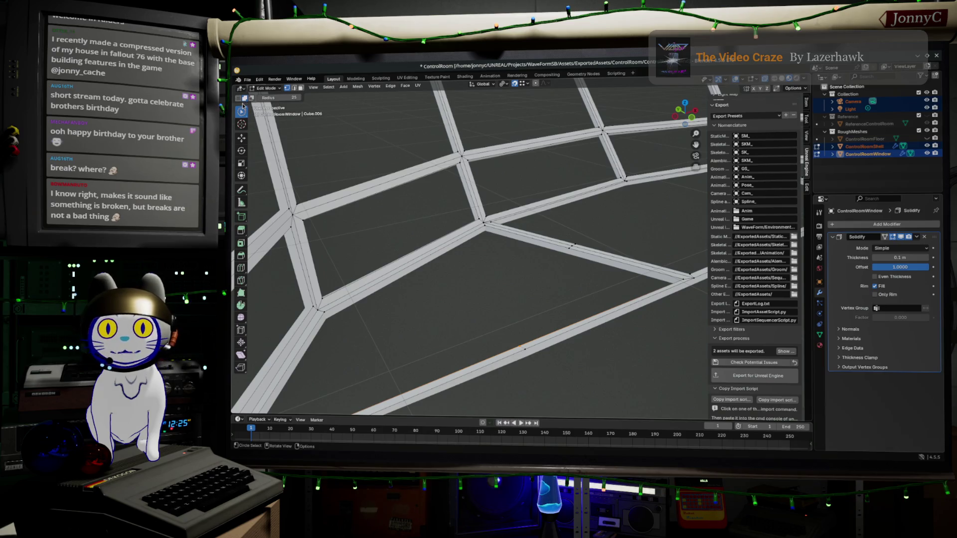
pyautogui.moveTo(242, 111); pyautogui.dragTo(260, 131)
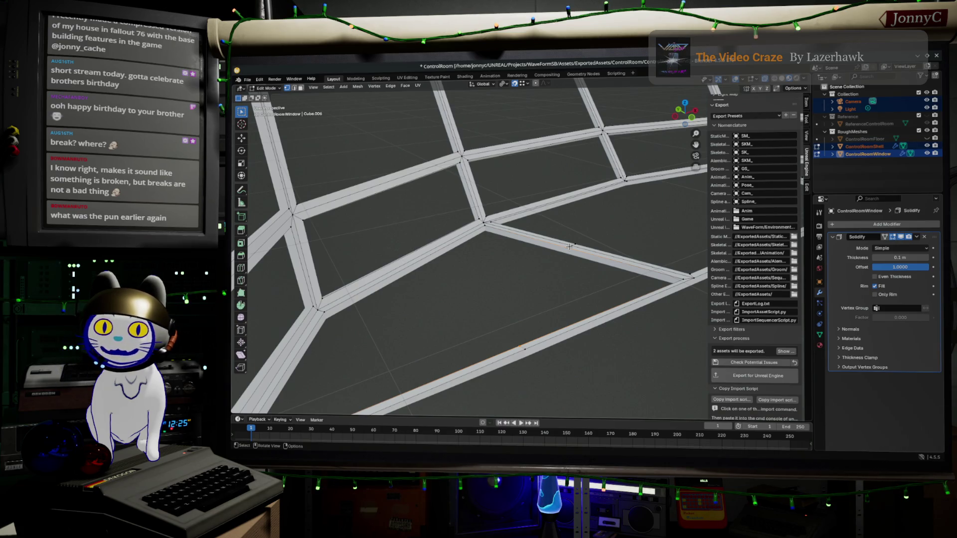
# Step: Extrude a new edge from the selected vertex and add a centred loop cut beside it
pyautogui.keyDown('ctrl'); pyautogui.rightClick(570, 246); pyautogui.keyUp('ctrl')
pyautogui.hotkey('ctrl', 'r')
pyautogui.click(548, 291)
pyautogui.rightClick(548, 291)
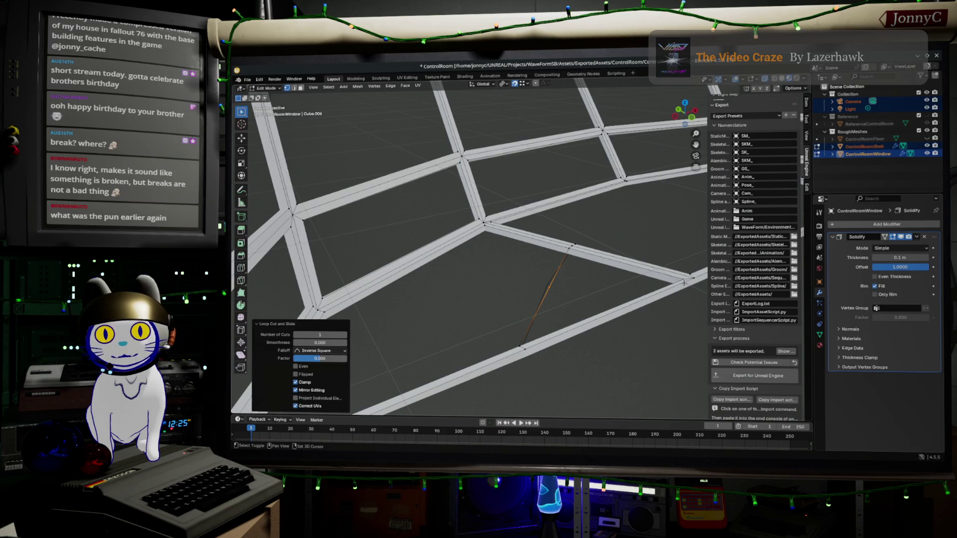
# Step: Fill the missing faces in the frame's lower section by selecting vertex pairs and edge paths with F
pyautogui.click(646, 294)
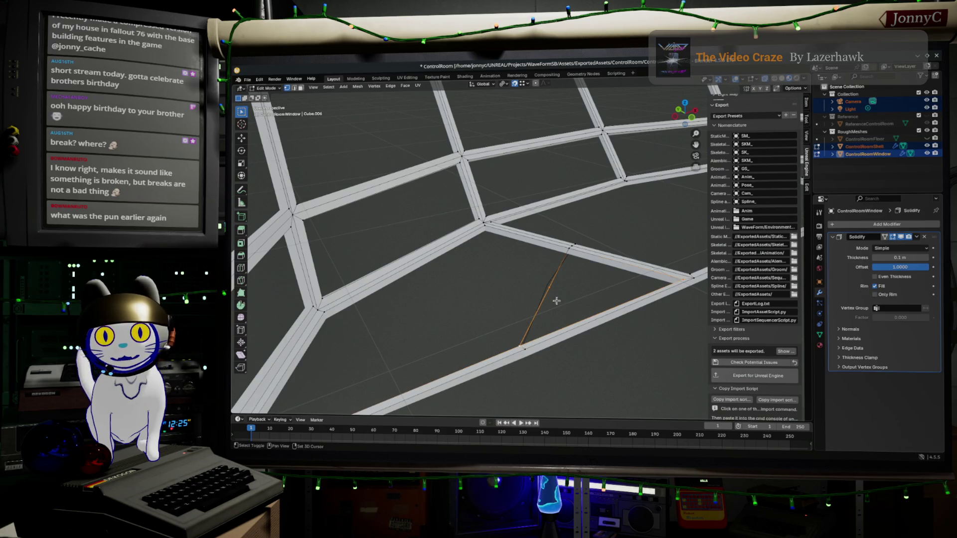
pyautogui.keyDown('shift'); pyautogui.click(569, 249); pyautogui.keyUp('shift')
pyautogui.press('f')
pyautogui.moveTo(633, 274); pyautogui.dragTo(395, 341, button='middle')
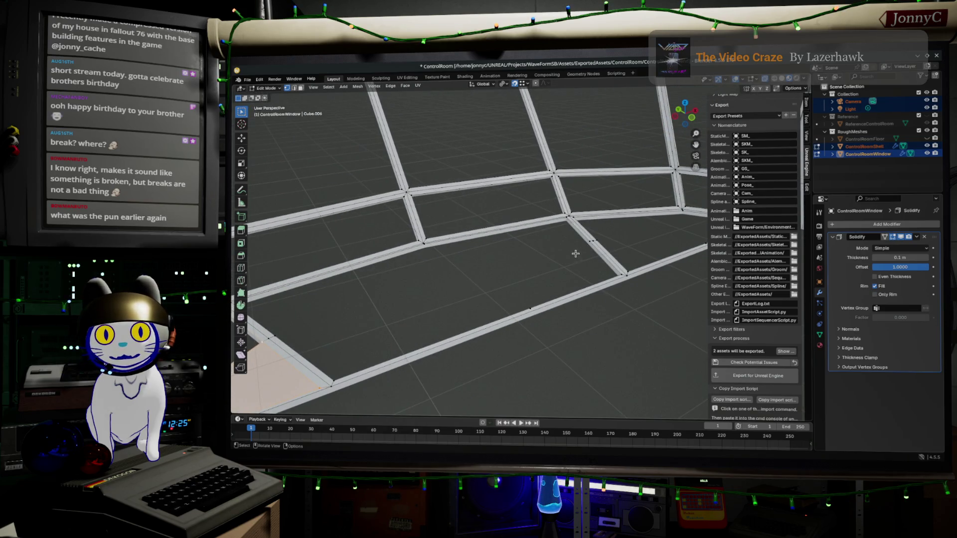
pyautogui.keyDown('ctrl'); pyautogui.click(277, 337); pyautogui.keyUp('ctrl')
pyautogui.moveTo(277, 336); pyautogui.dragTo(410, 286, button='middle')
pyautogui.press('f')
pyautogui.click(423, 291)
pyautogui.press('f')
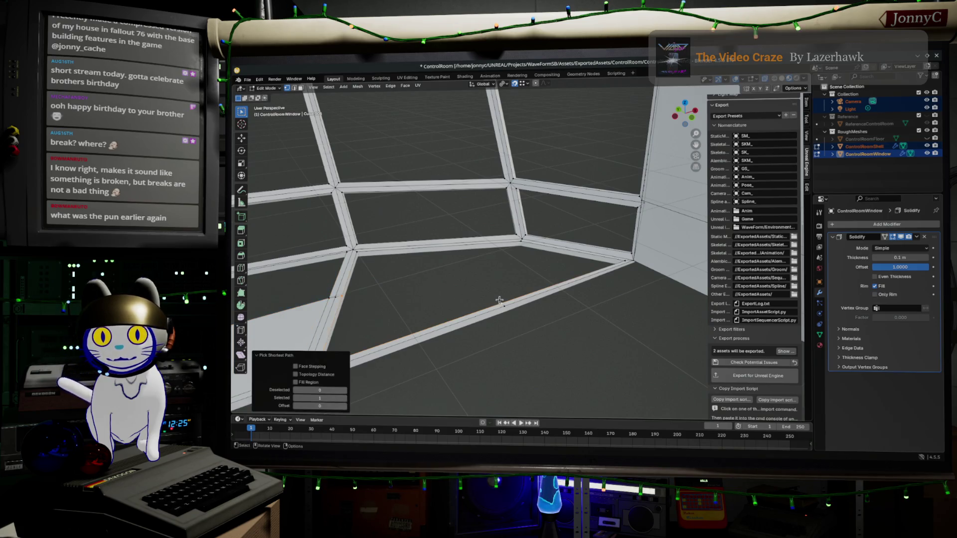
# Step: Add another centred loop cut across the lower frame and fill the remaining open area with a face
pyautogui.keyDown('shift'); pyautogui.click(349, 294); pyautogui.keyUp('shift')
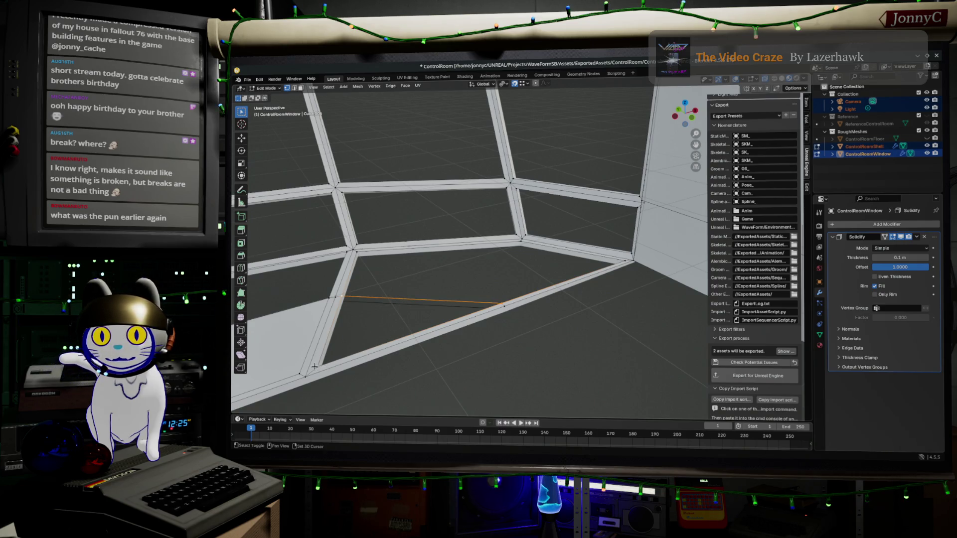
pyautogui.hotkey('alt', 'a')
pyautogui.click(415, 300)
pyautogui.rightClick(414, 293)
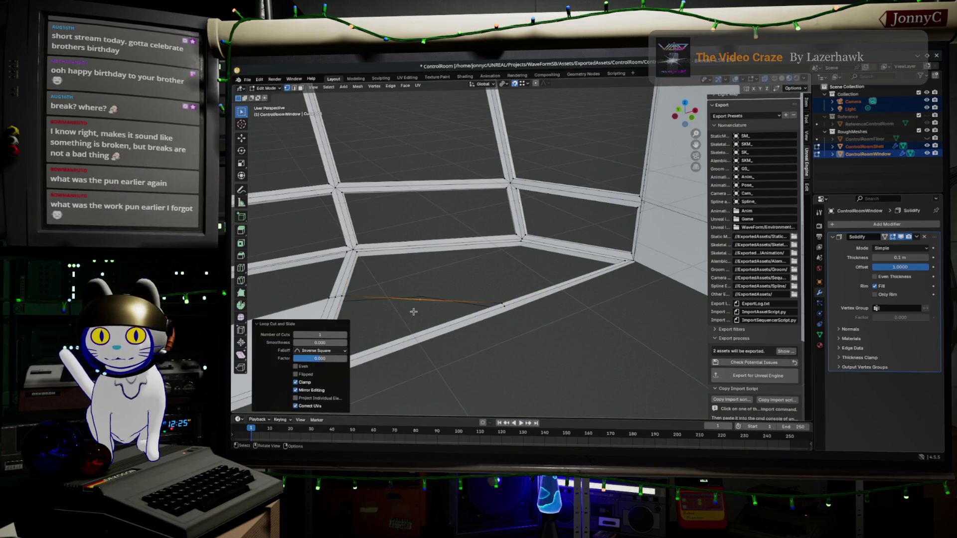
pyautogui.keyDown('alt'); pyautogui.click(409, 299); pyautogui.keyUp('alt')
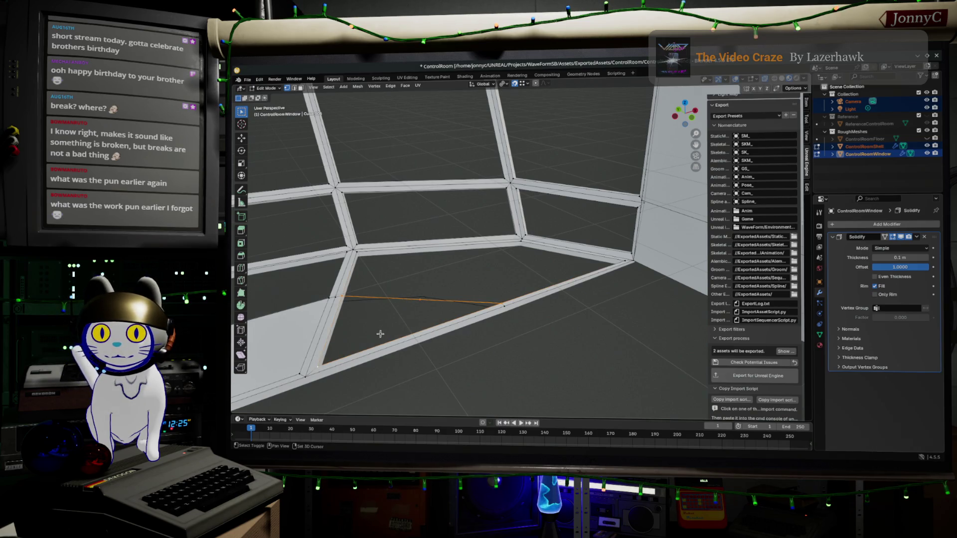
pyautogui.press('f')
pyautogui.hotkey('alt', 'a')
pyautogui.moveTo(496, 331)
pyautogui.mouseDown(button='middle')
pyautogui.moveTo(435, 320)
pyautogui.moveTo(493, 311)
pyautogui.mouseUp(button='middle')
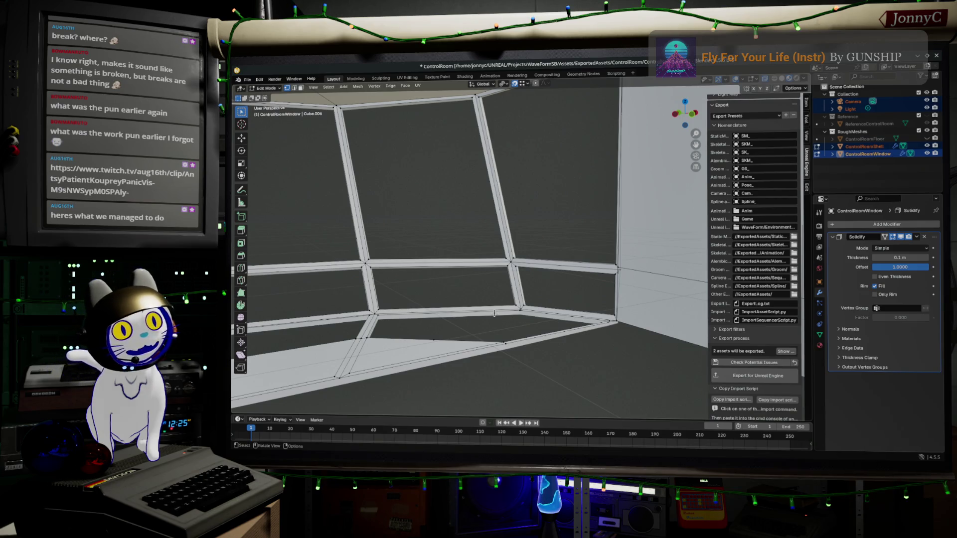
# Step: Face the window mesh frontally and box-select the floor's top edge
pyautogui.moveTo(482, 325); pyautogui.dragTo(725, 351, button='middle')
pyautogui.rightClick(477, 324)
pyautogui.press('Escape')
pyautogui.scroll(2, 726, 350)
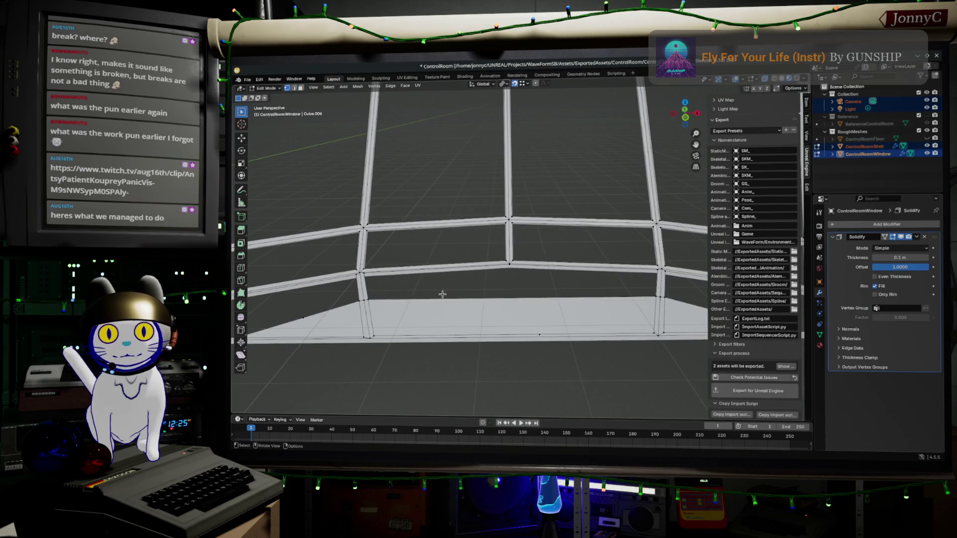
pyautogui.moveTo(352, 297); pyautogui.dragTo(421, 308)
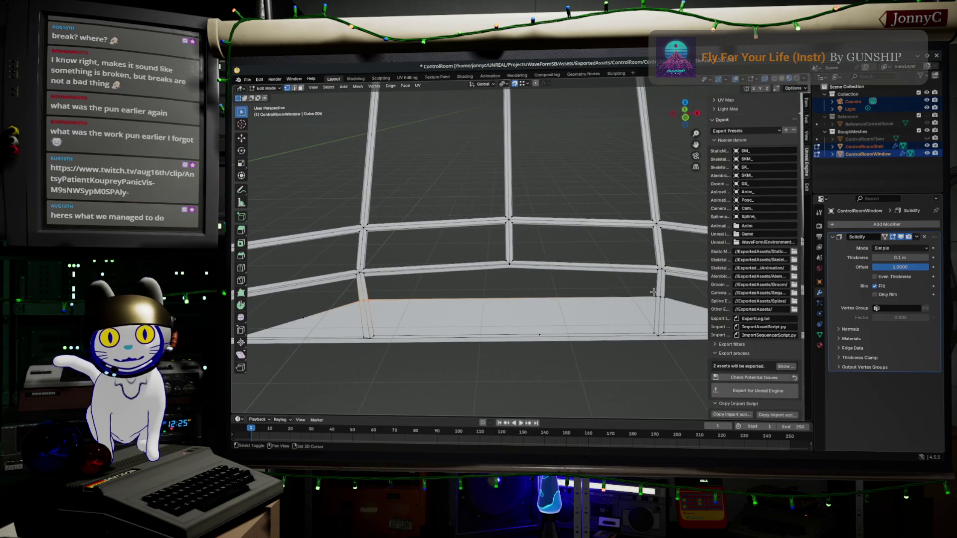
pyautogui.keyDown('shift'); pyautogui.click(678, 301); pyautogui.keyUp('shift')
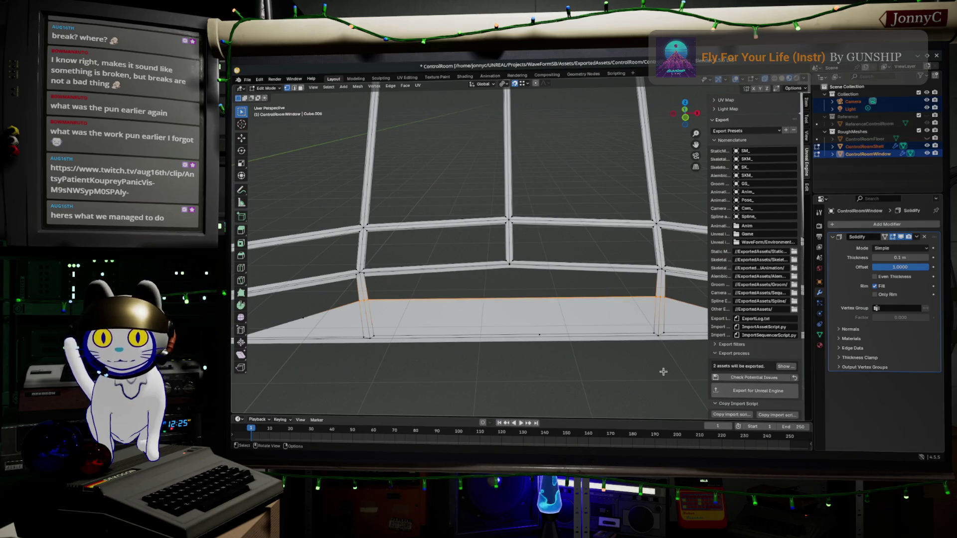
# Step: Vertex-slide the floor's top edge in three passes until it meets the bottom of the window frame
pyautogui.hotkey('shift', 'v')
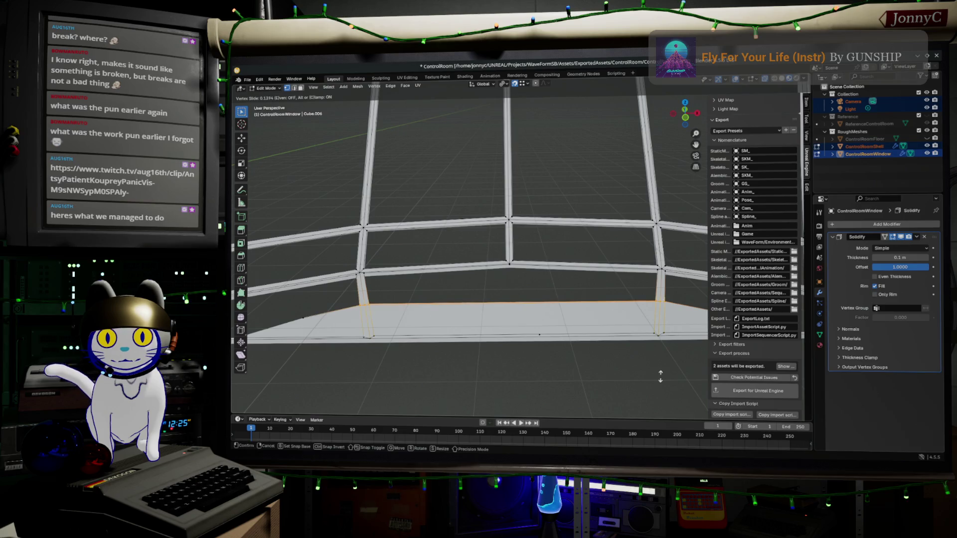
pyautogui.click(660, 376)
pyautogui.hotkey('shift', 'v')
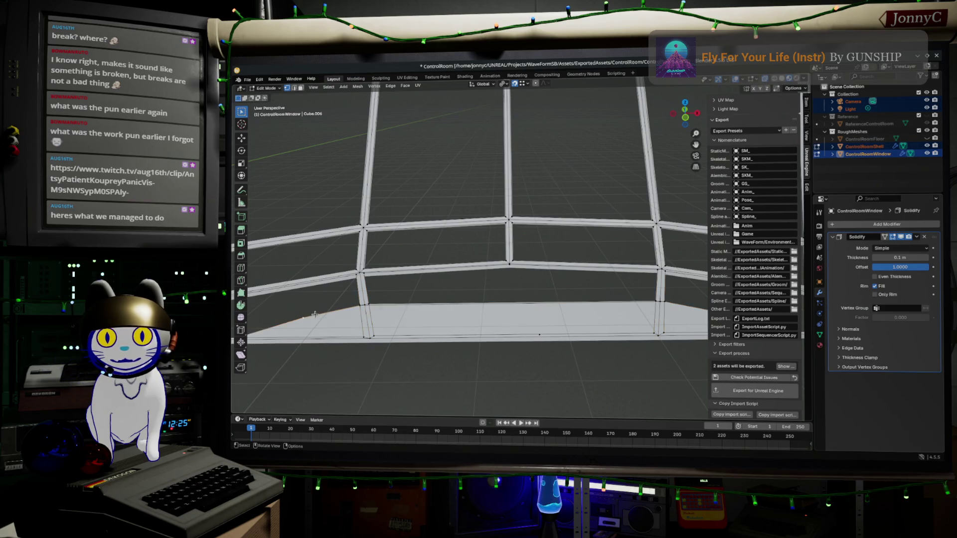
pyautogui.click(400, 309)
pyautogui.hotkey('shift', 'v')
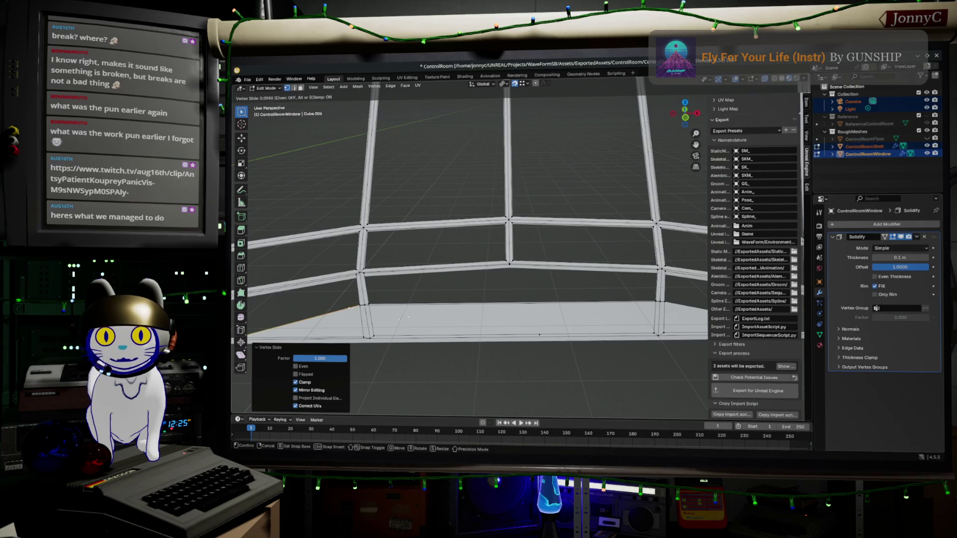
pyautogui.click(539, 335)
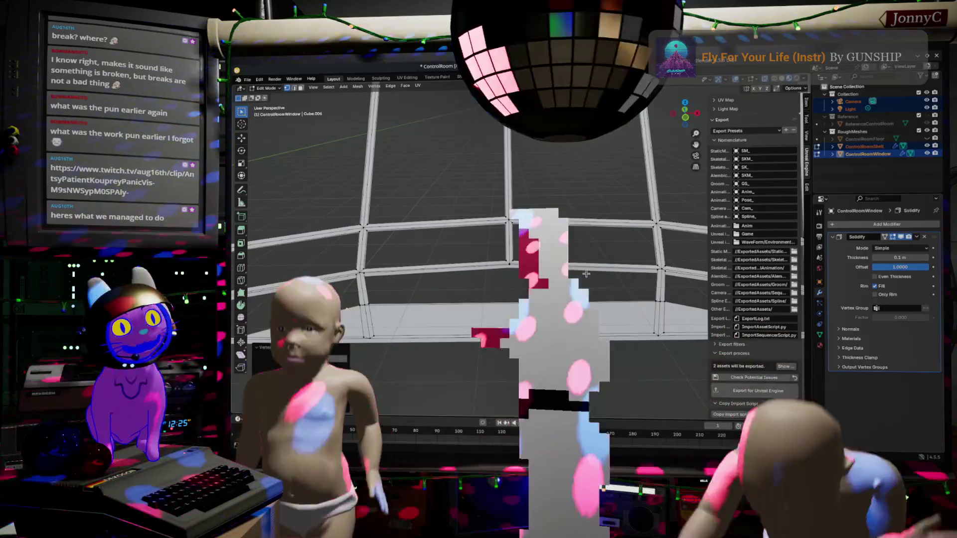
# Step: Vertex-slide the remaining wall vertex into line and check the wall from several angles
pyautogui.moveTo(524, 252); pyautogui.dragTo(551, 223, button='middle')
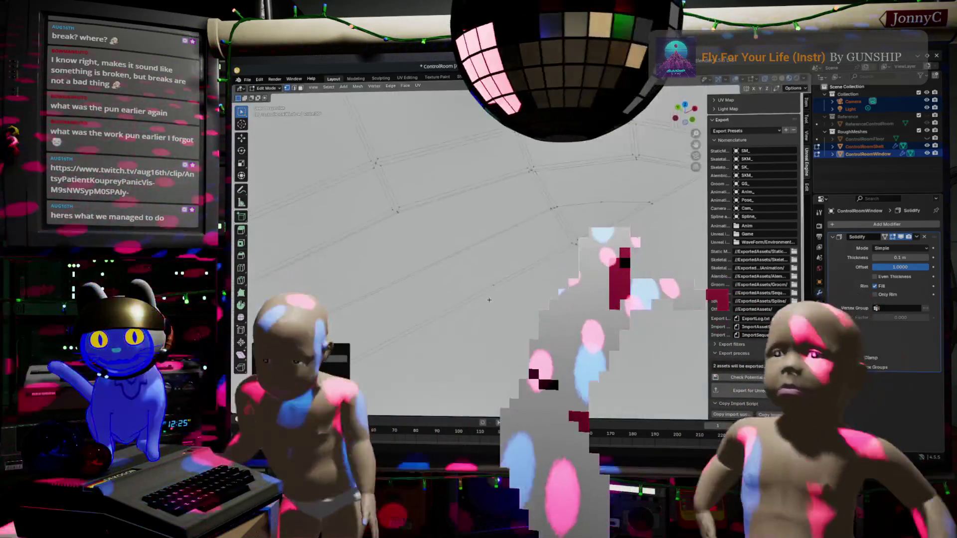
pyautogui.hotkey('shift', 'v')
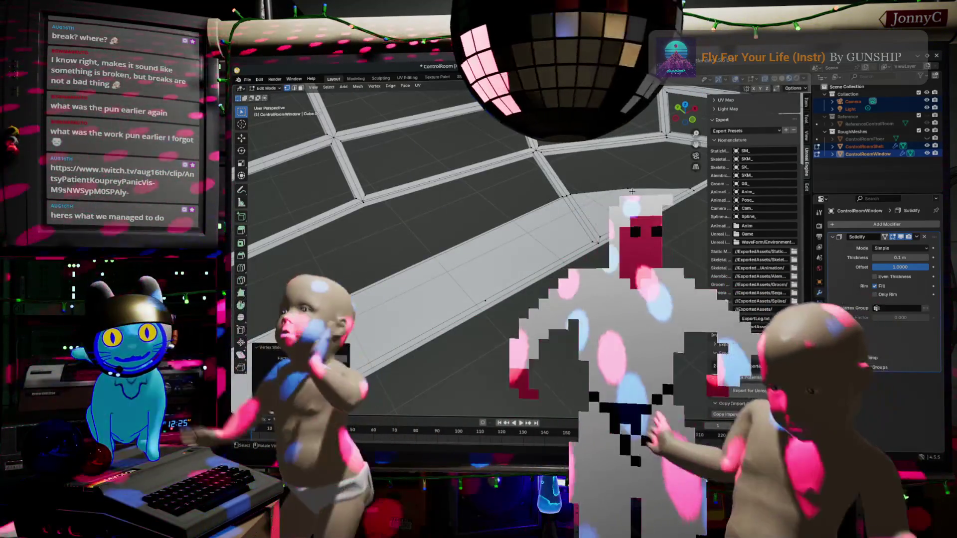
pyautogui.press('Return')
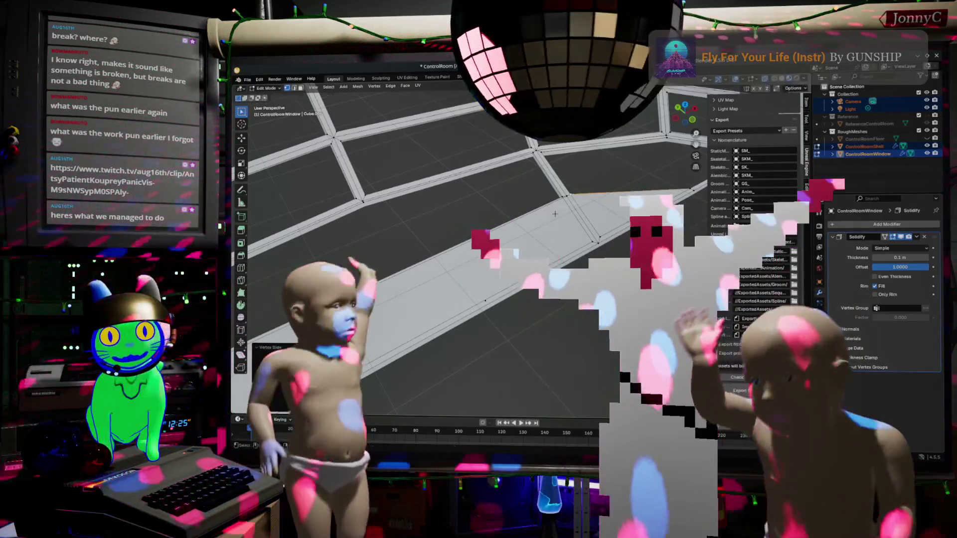
pyautogui.moveTo(588, 217)
pyautogui.mouseDown(button='middle')
pyautogui.moveTo(444, 260)
pyautogui.moveTo(523, 300)
pyautogui.mouseUp(button='middle')
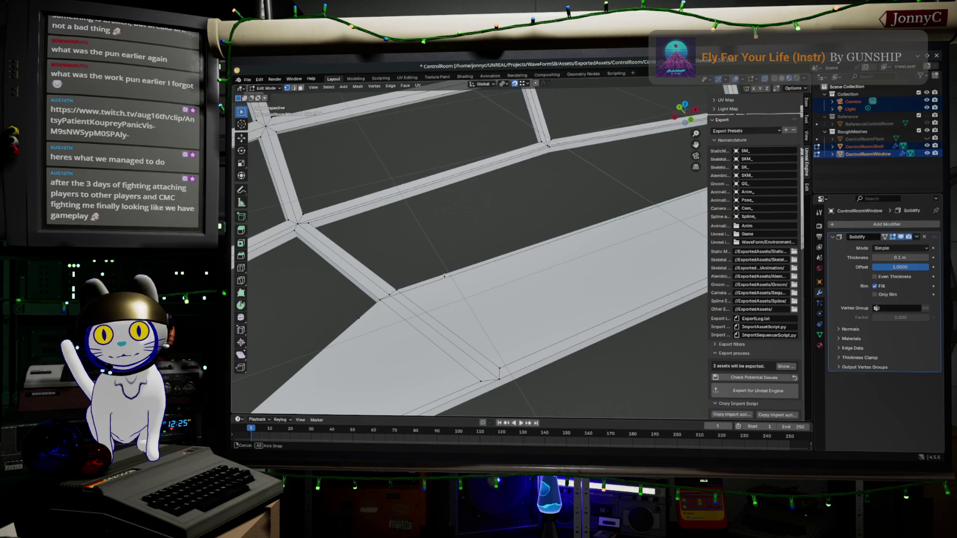
pyautogui.moveTo(444, 275); pyautogui.dragTo(434, 243, button='middle')
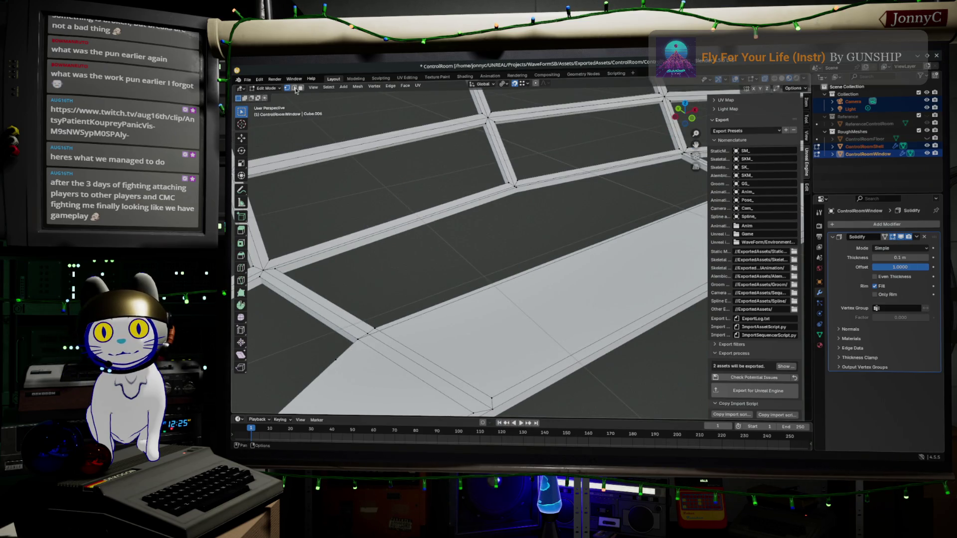
# Step: Leave the mesh unchanged and export the two control room meshes to Unreal Engine from the sidebar
pyautogui.rightClick(479, 301)
pyautogui.press('Escape')
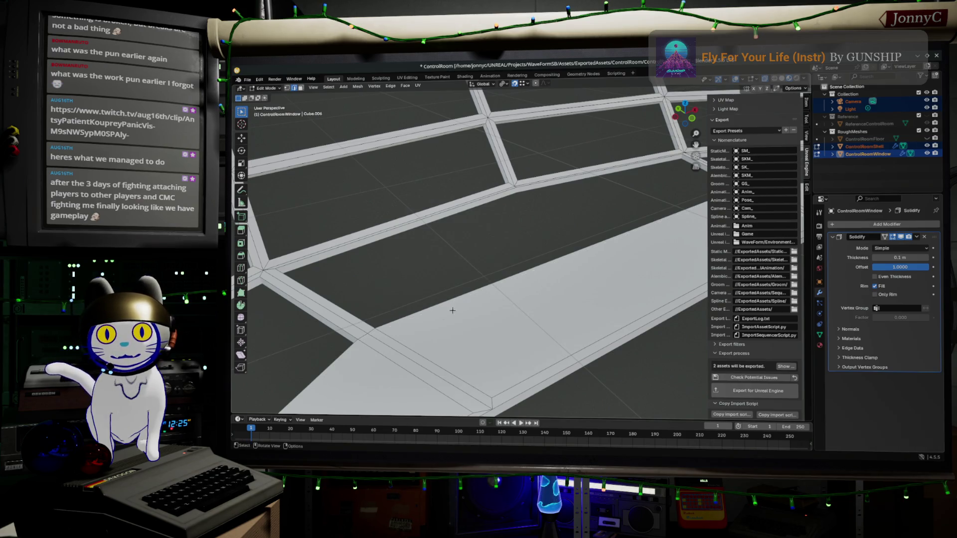
pyautogui.moveTo(427, 349); pyautogui.dragTo(514, 320, button='middle')
pyautogui.moveTo(643, 288)
pyautogui.mouseDown(button='middle')
pyautogui.moveTo(474, 311)
pyautogui.moveTo(483, 315)
pyautogui.moveTo(262, 91)
pyautogui.mouseUp(button='middle')
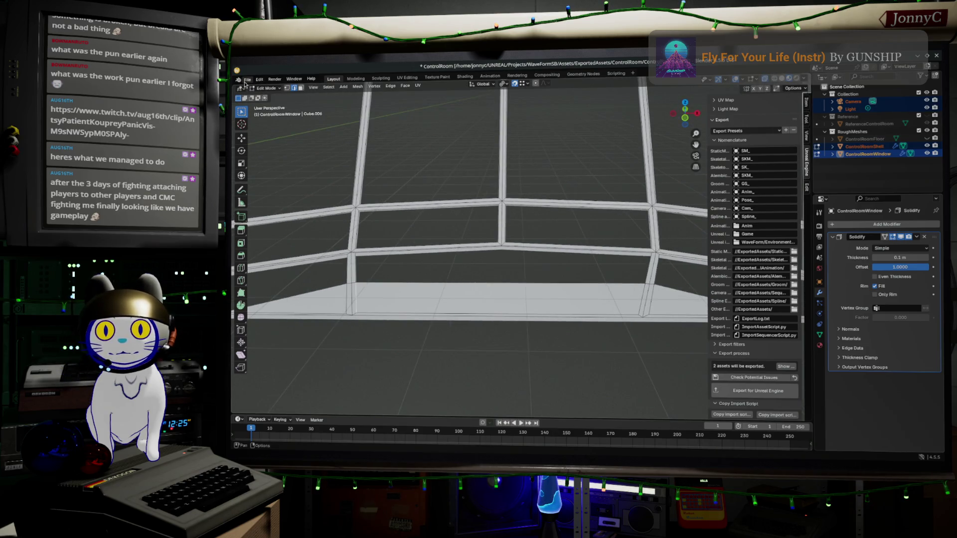
pyautogui.click(778, 399)
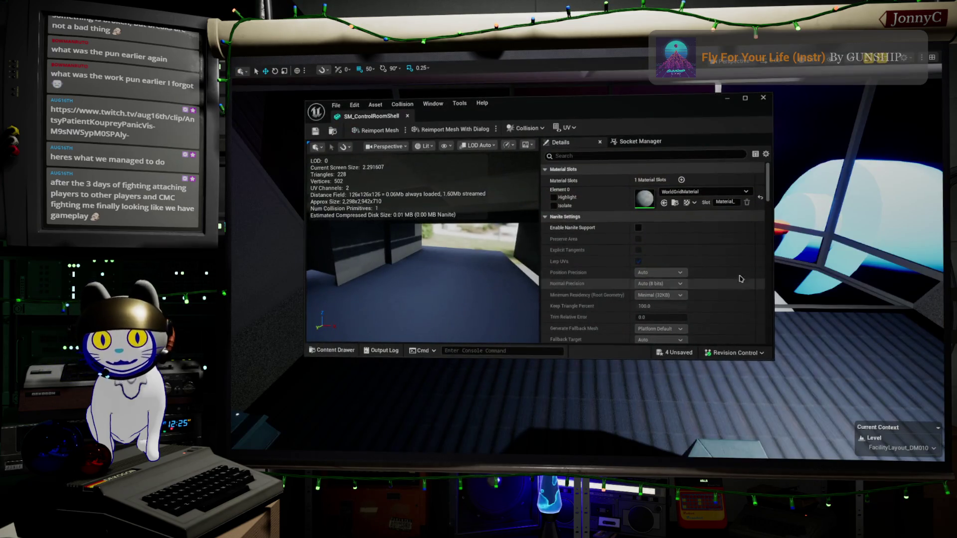
# Step: Maximize and then close the SM_ControlRoomShell static mesh editor
pyautogui.moveTo(516, 98); pyautogui.dragTo(575, 81)
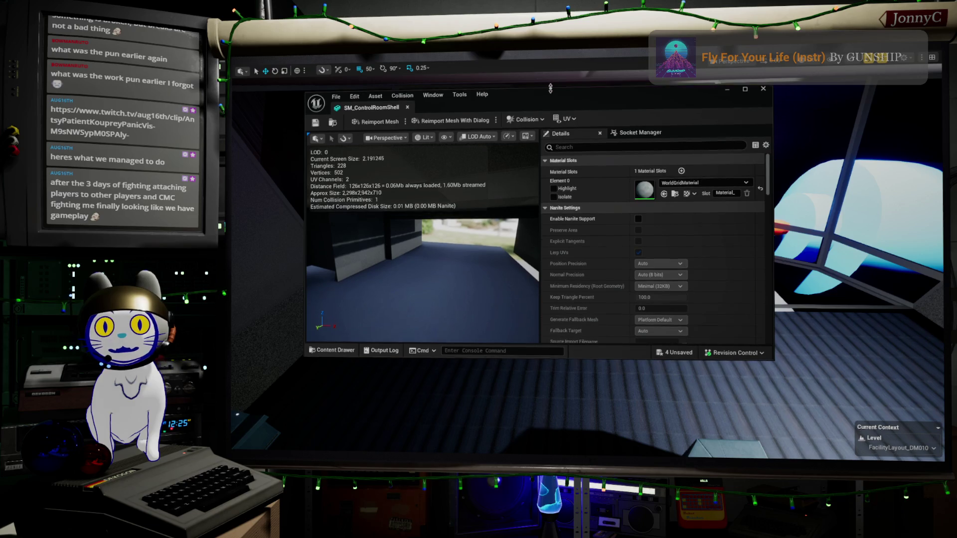
pyautogui.doubleClick(570, 89)
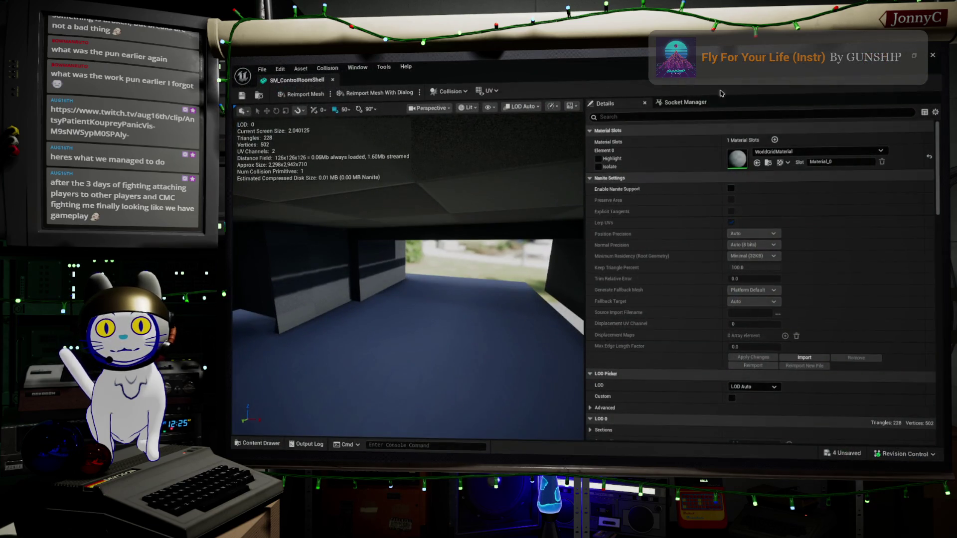
pyautogui.click(935, 58)
# Step: Expand the level viewport to fullscreen with F11 and fly the camera around the ceiling, window frames and consoles
pyautogui.moveTo(599, 209); pyautogui.dragTo(600, 210, button='right')
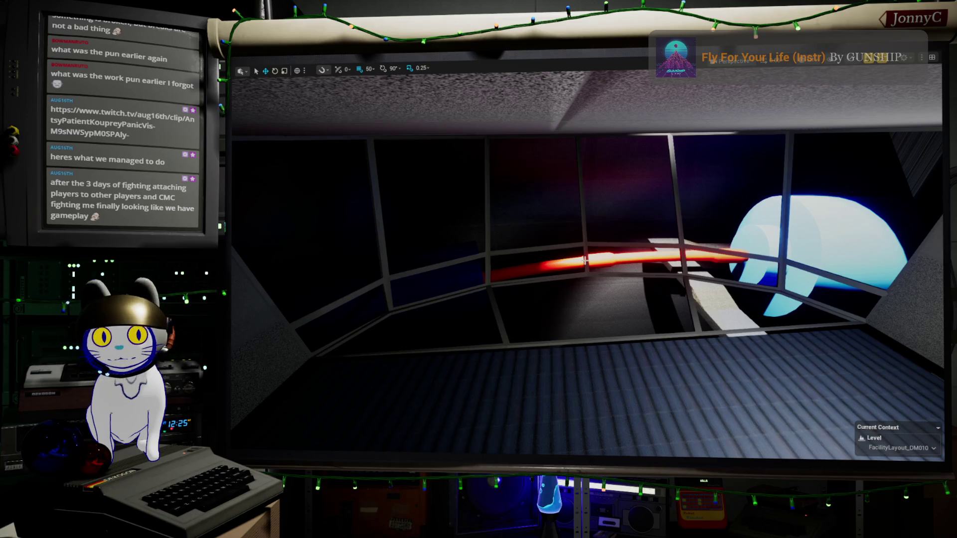
pyautogui.moveTo(585, 260); pyautogui.dragTo(586, 260, button='right')
pyautogui.press('F11')
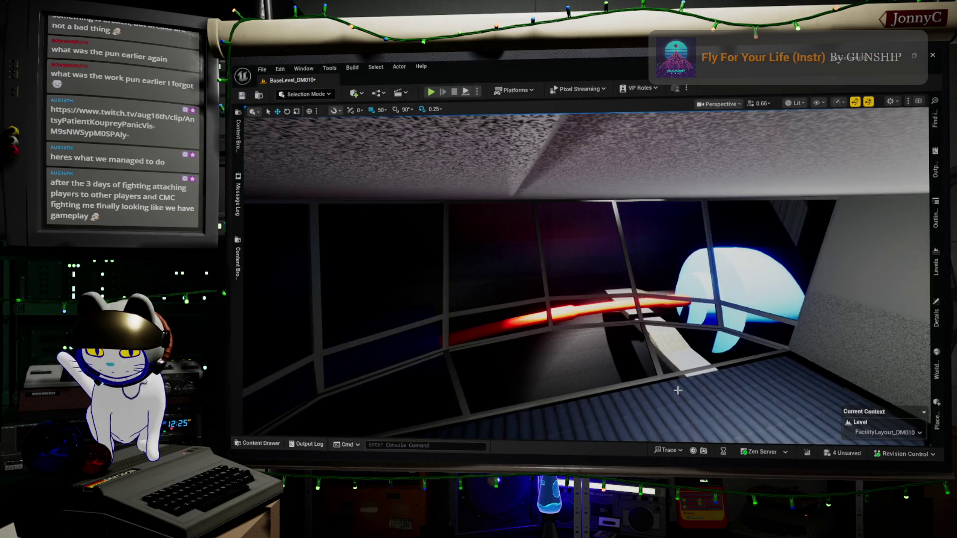
pyautogui.press('F11')
pyautogui.moveTo(651, 332); pyautogui.dragTo(651, 332, button='right')
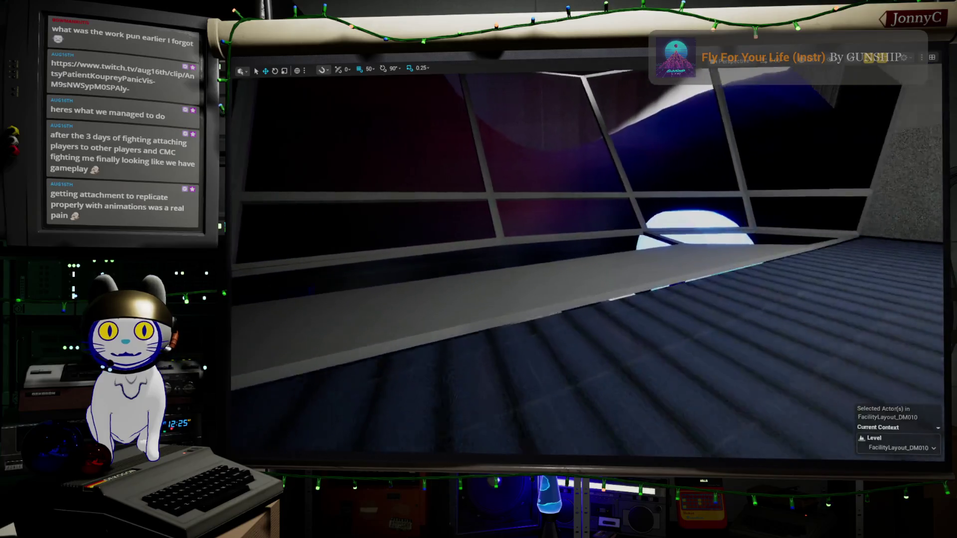
pyautogui.moveTo(587, 262); pyautogui.dragTo(588, 262, button='right')
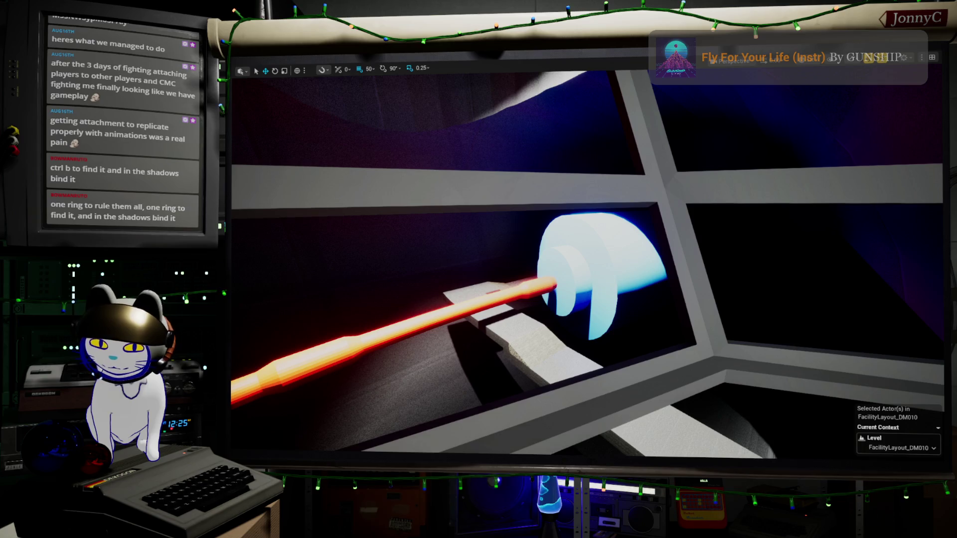
# Step: Search Google for 'unreal simulating packet drops', read Epic's Network Emulation docs, then minimize Chrome
pyautogui.hotkey('alt', 'Tab')
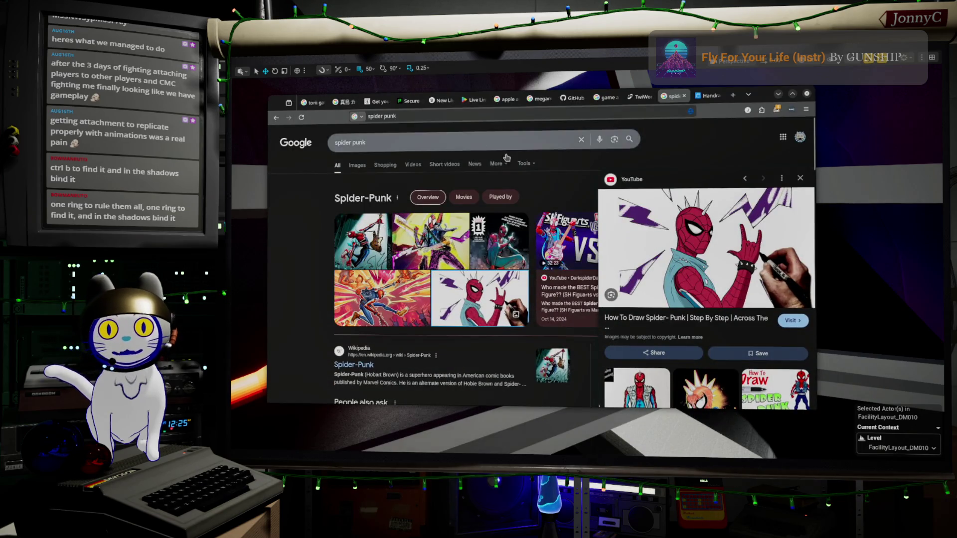
pyautogui.click(527, 112)
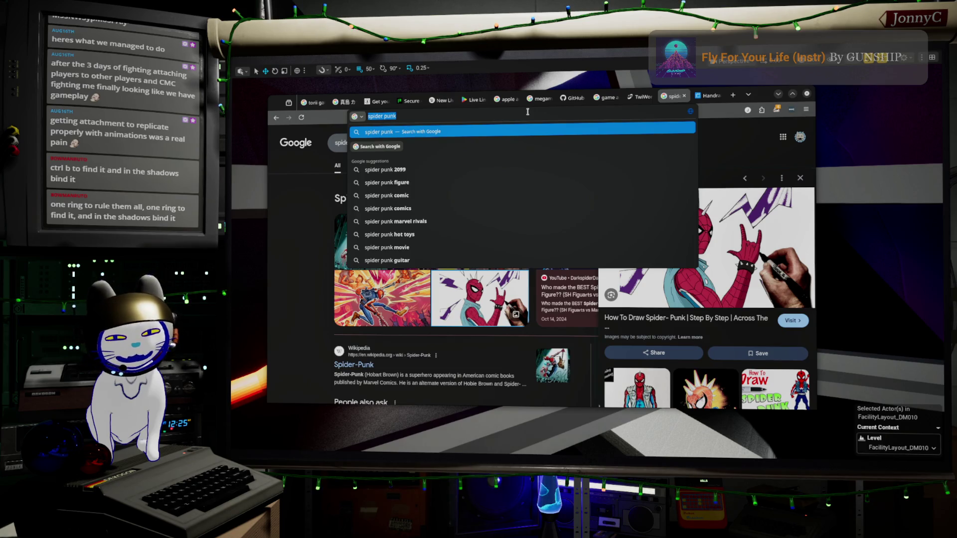
pyautogui.write('unreal')
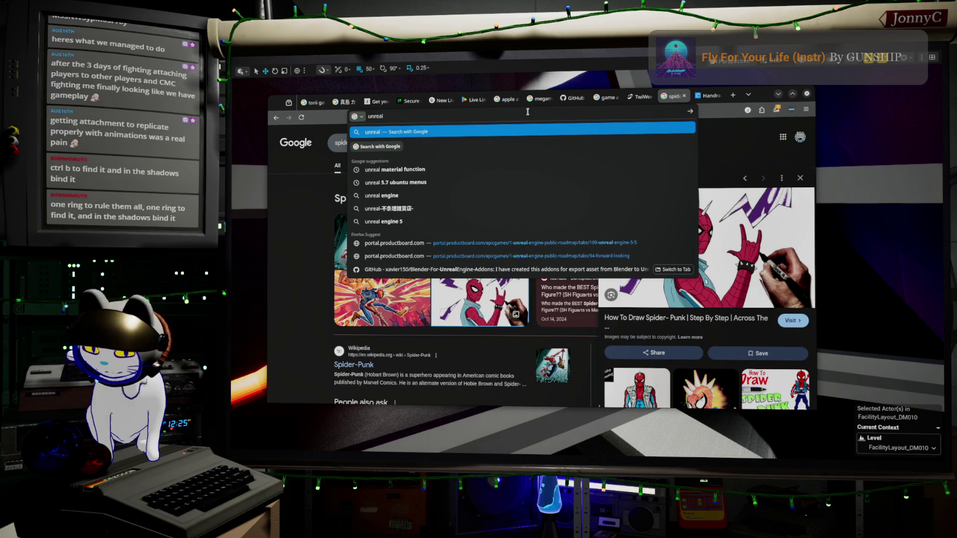
pyautogui.write(' simula')
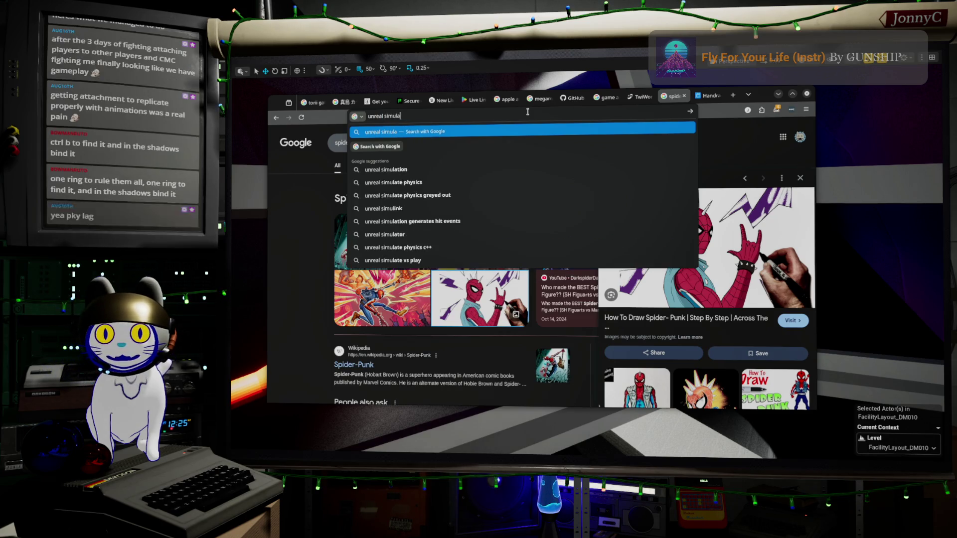
pyautogui.write('ting packet drops')
pyautogui.press('Return')
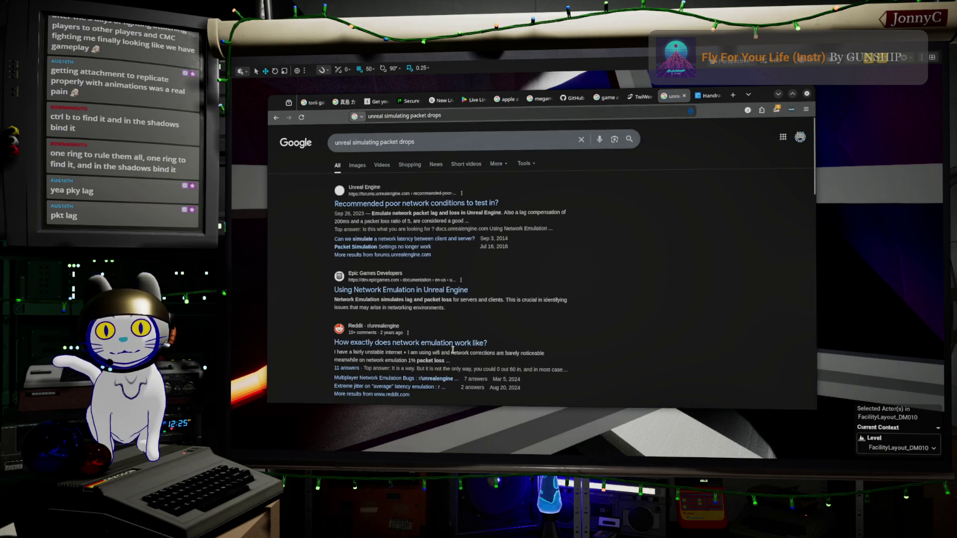
pyautogui.click(454, 291)
pyautogui.scroll(-3, 544, 283)
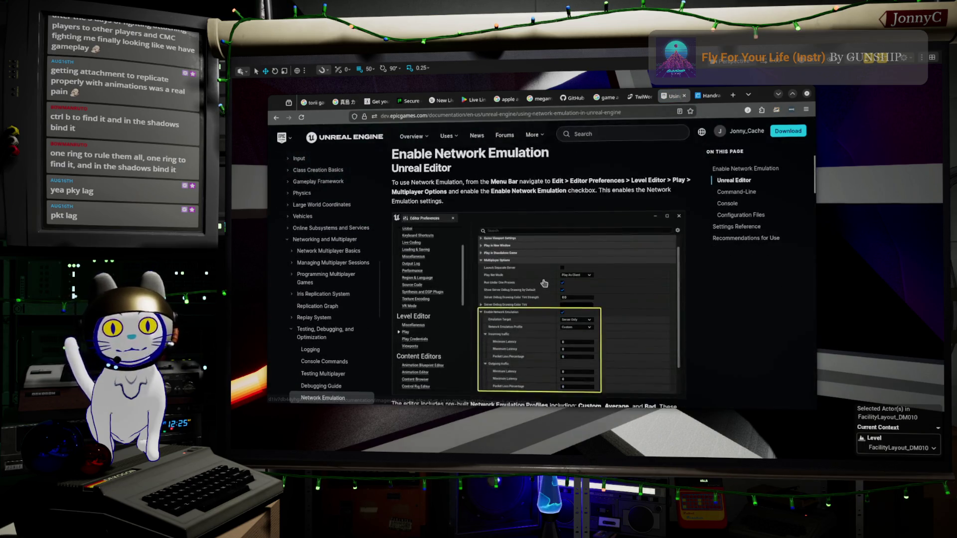
pyautogui.scroll(-3, 544, 283)
pyautogui.scroll(-2, 544, 283)
pyautogui.scroll(-3, 544, 283)
pyautogui.scroll(-3, 544, 283)
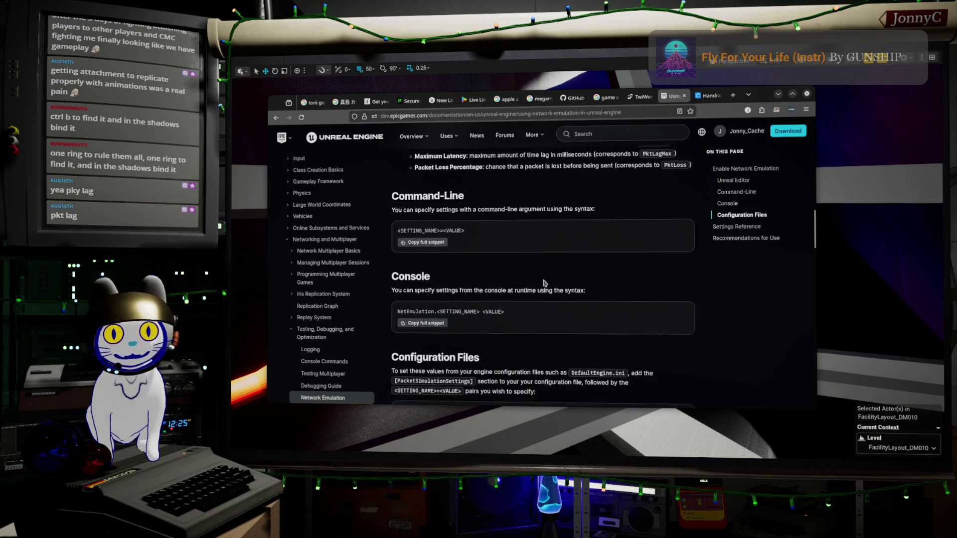
pyautogui.scroll(-3, 544, 283)
pyautogui.scroll(-3, 544, 283)
pyautogui.scroll(-3, 544, 280)
pyautogui.scroll(-3, 546, 281)
pyautogui.scroll(-3, 544, 281)
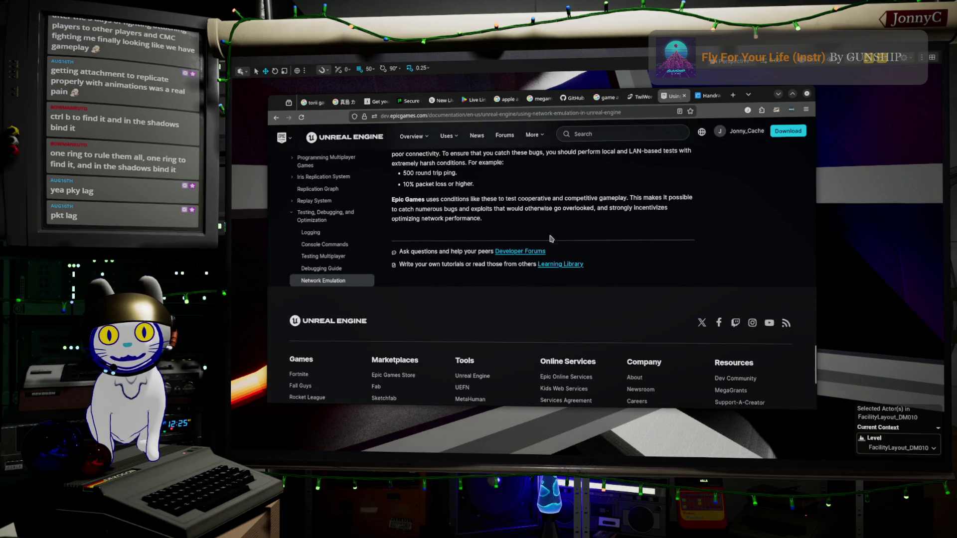
pyautogui.scroll(5, 550, 238)
pyautogui.scroll(3, 550, 238)
pyautogui.scroll(3, 550, 238)
pyautogui.scroll(2, 550, 237)
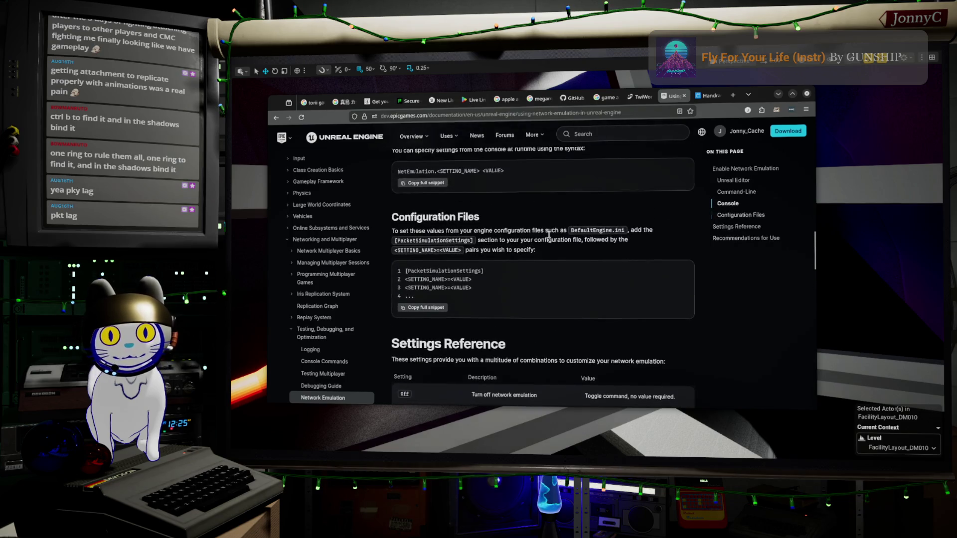
pyautogui.scroll(-1, 550, 238)
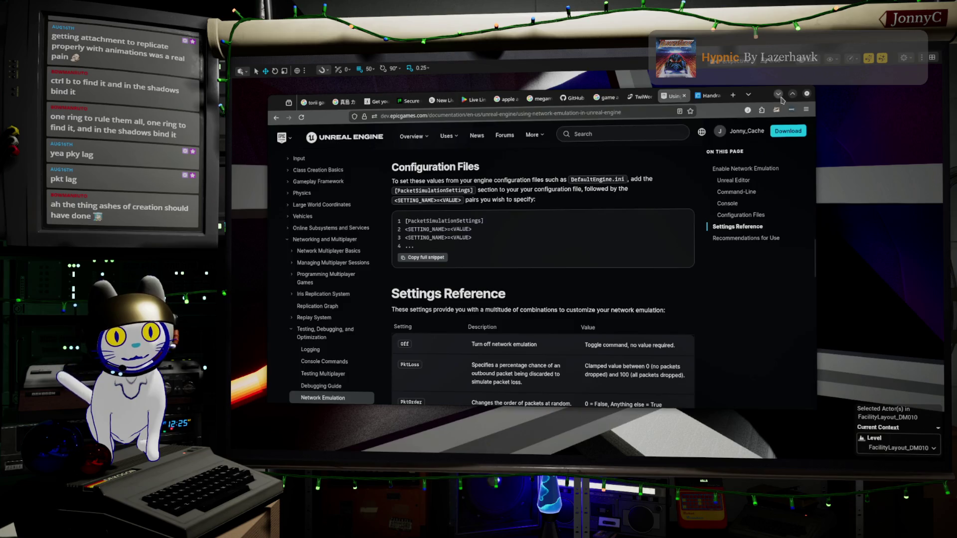
pyautogui.click(779, 95)
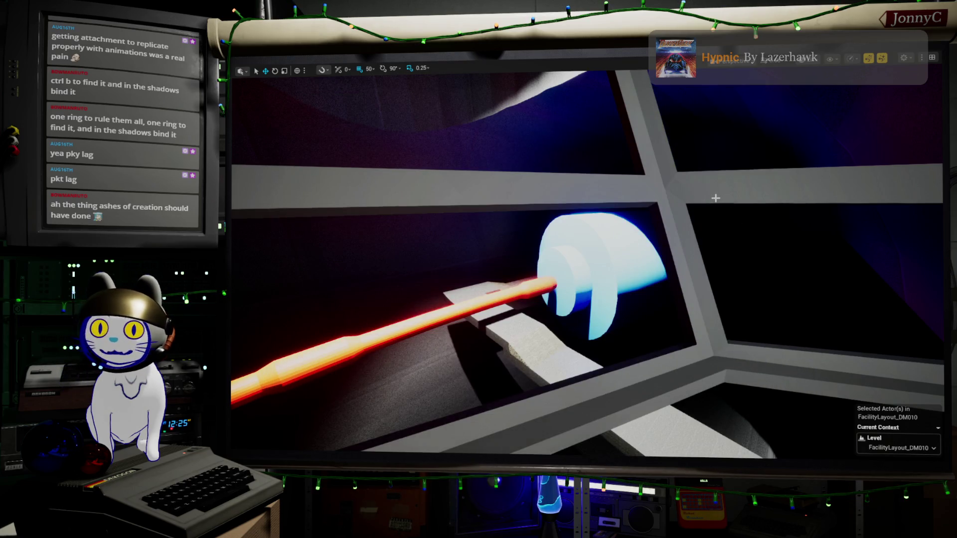
# Step: Fly the camera around the control room past the window frames, left wall, red door and ramps
pyautogui.moveTo(653, 256)
pyautogui.mouseDown(button='right')
pyautogui.moveTo(524, 314)
pyautogui.moveTo(599, 276)
pyautogui.moveTo(568, 281)
pyautogui.moveTo(610, 277)
pyautogui.mouseUp(button='right')
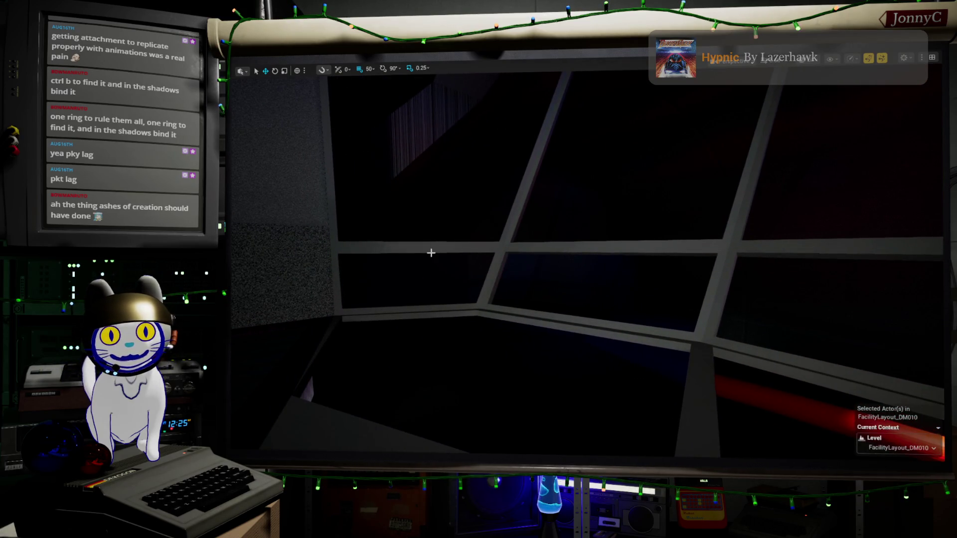
pyautogui.moveTo(444, 250)
pyautogui.mouseDown(button='right')
pyautogui.moveTo(494, 252)
pyautogui.moveTo(441, 263)
pyautogui.moveTo(359, 259)
pyautogui.moveTo(501, 253)
pyautogui.moveTo(486, 261)
pyautogui.moveTo(387, 228)
pyautogui.mouseUp(button='right')
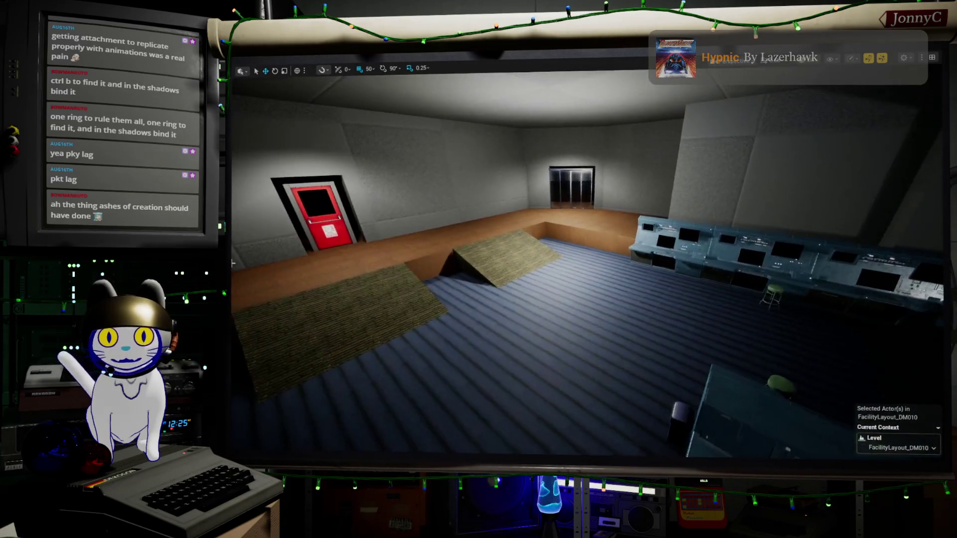
pyautogui.moveTo(472, 240); pyautogui.dragTo(526, 280, button='right')
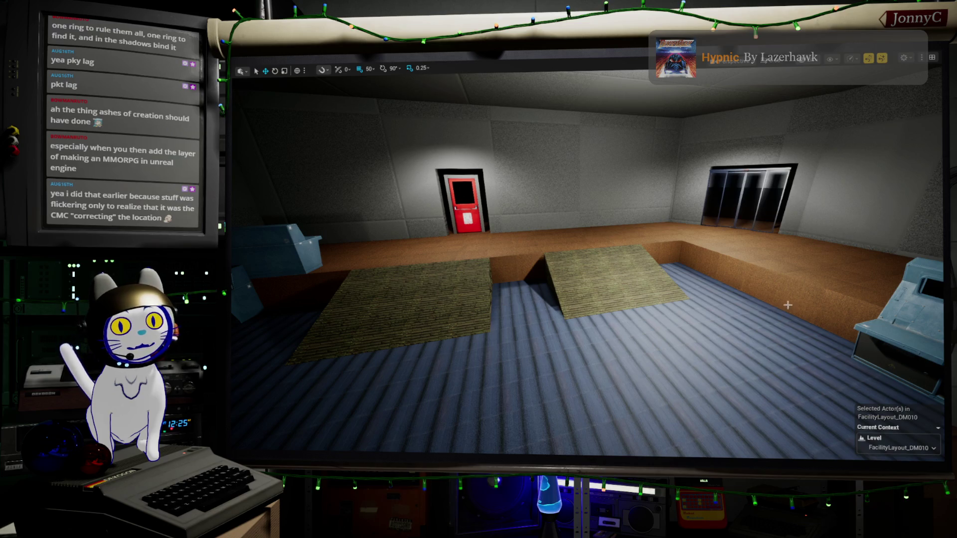
pyautogui.moveTo(789, 306)
pyautogui.mouseDown(button='right')
pyautogui.moveTo(748, 305)
pyautogui.moveTo(891, 276)
pyautogui.mouseUp(button='right')
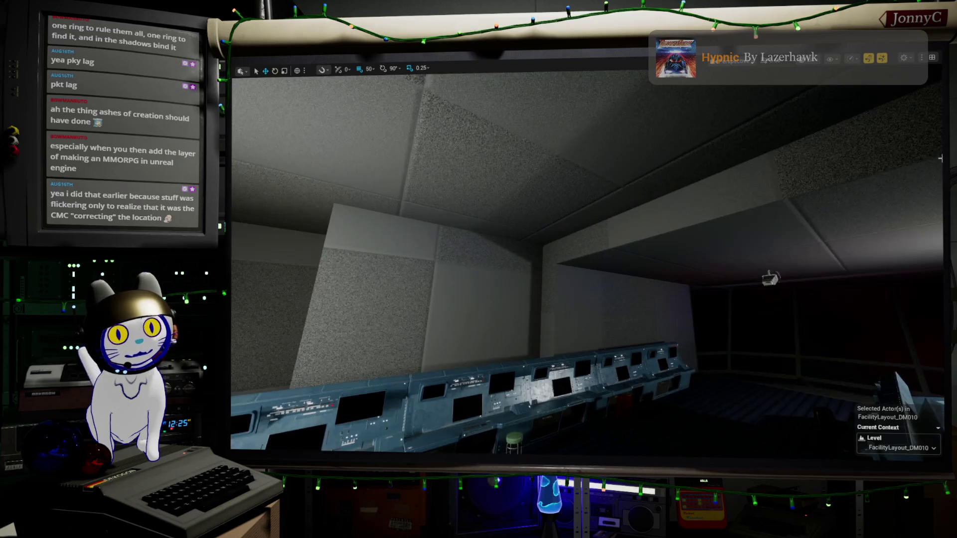
pyautogui.moveTo(617, 244); pyautogui.dragTo(364, 274, button='right')
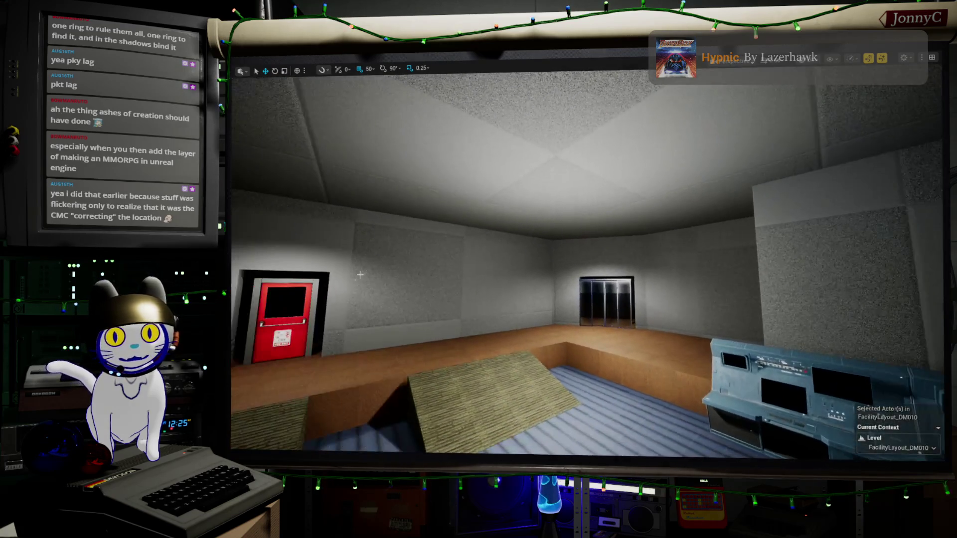
pyautogui.moveTo(369, 392); pyautogui.dragTo(467, 396, button='right')
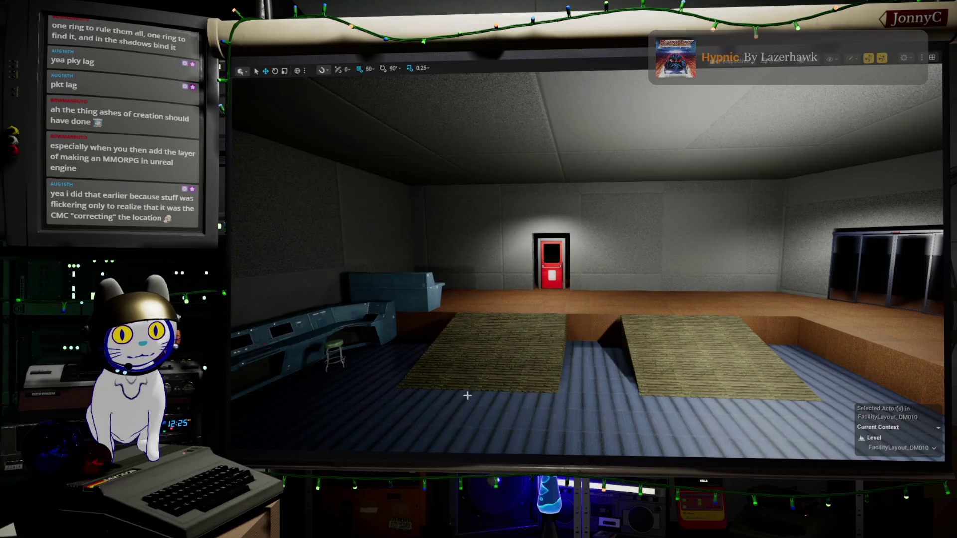
pyautogui.moveTo(778, 367); pyautogui.dragTo(812, 368, button='right')
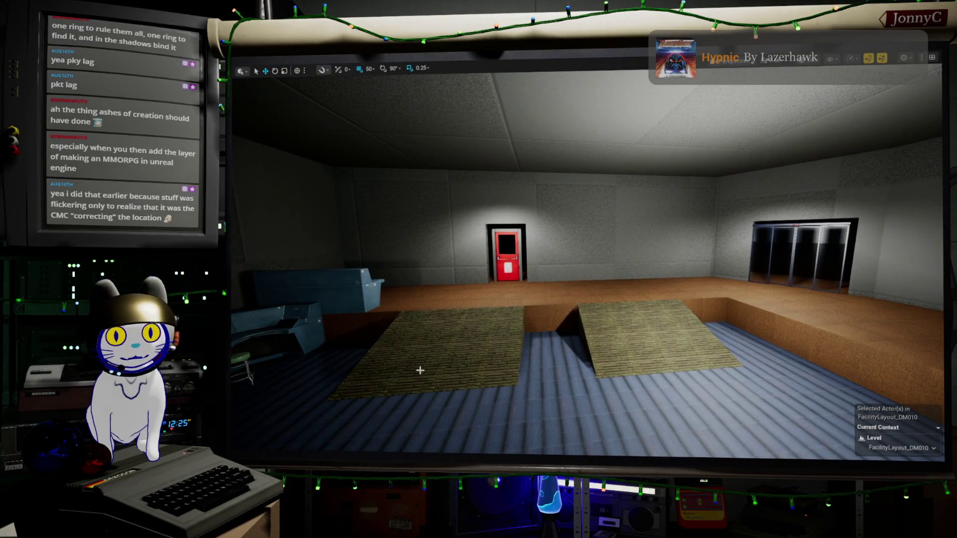
# Step: Select the floor mesh beside the windows and restore the full editor layout with F11
pyautogui.click(517, 340)
pyautogui.moveTo(702, 341)
pyautogui.mouseDown(button='right')
pyautogui.moveTo(823, 344)
pyautogui.moveTo(408, 232)
pyautogui.mouseUp(button='right')
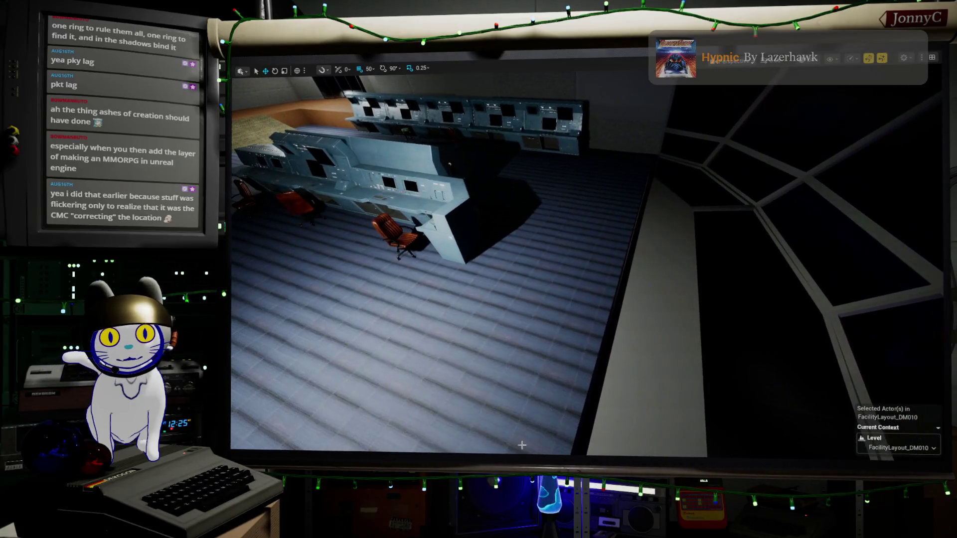
pyautogui.moveTo(410, 232)
pyautogui.mouseDown(button='right')
pyautogui.moveTo(462, 369)
pyautogui.moveTo(423, 294)
pyautogui.mouseUp(button='right')
pyautogui.click(462, 369)
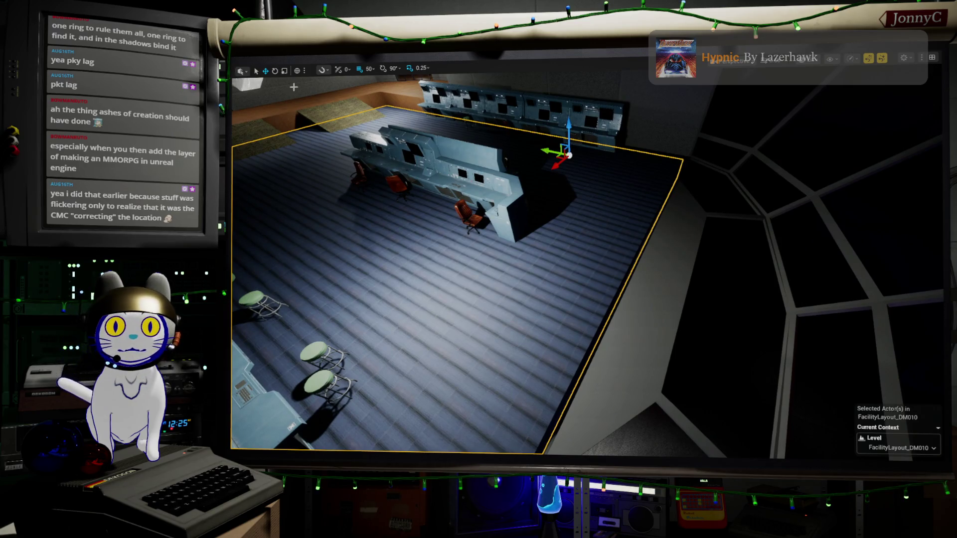
pyautogui.scroll(3, 450, 262)
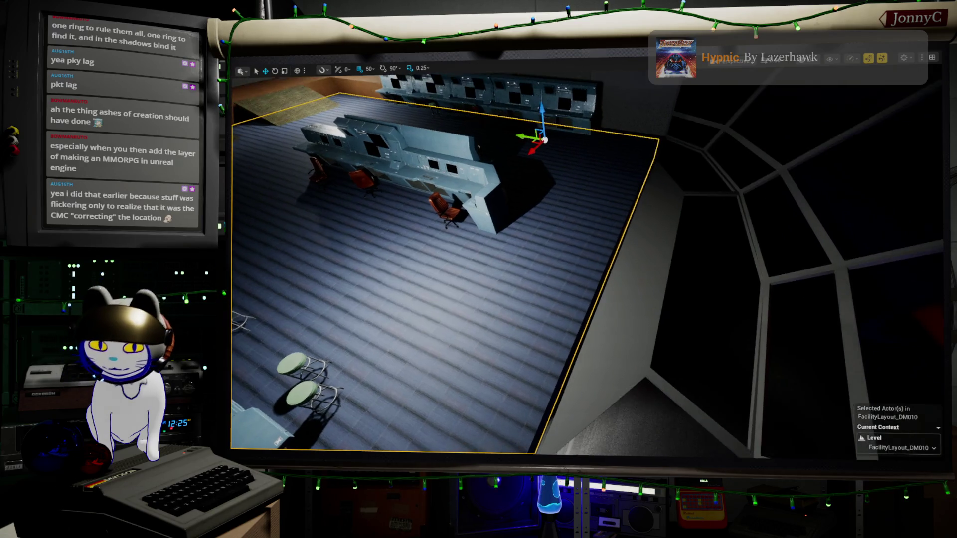
pyautogui.press('F11')
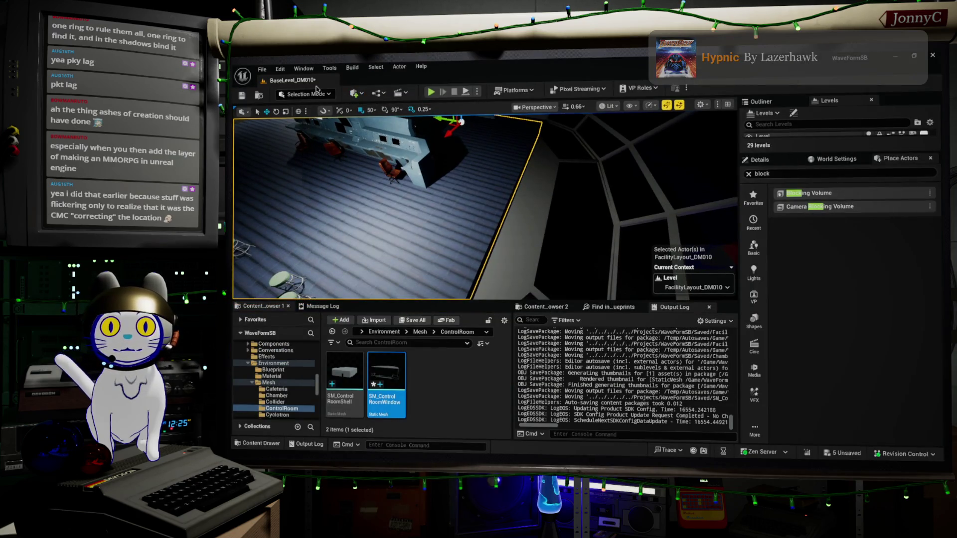
# Step: Switch the editor into Modeling Mode and try XForm > Transform on the selected floor mesh
pyautogui.click(308, 94)
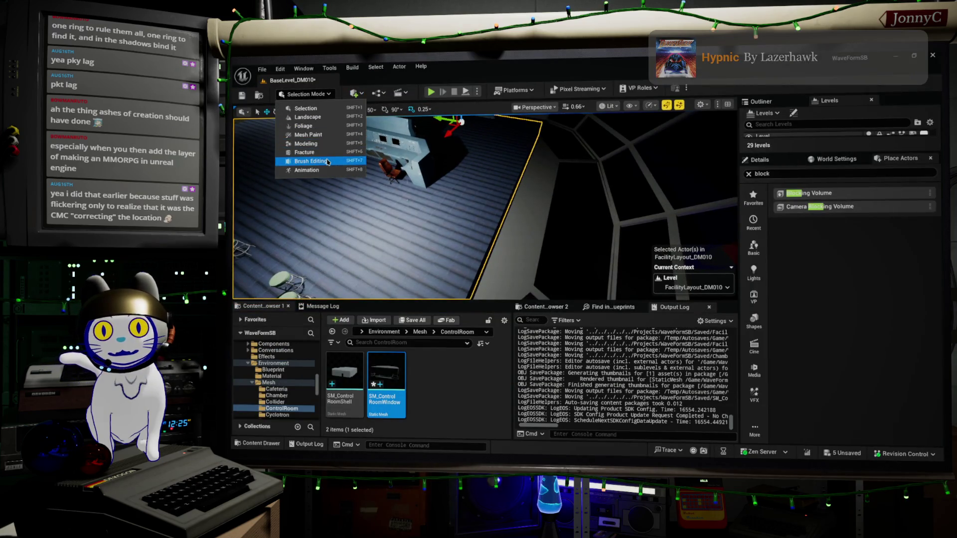
pyautogui.click(329, 143)
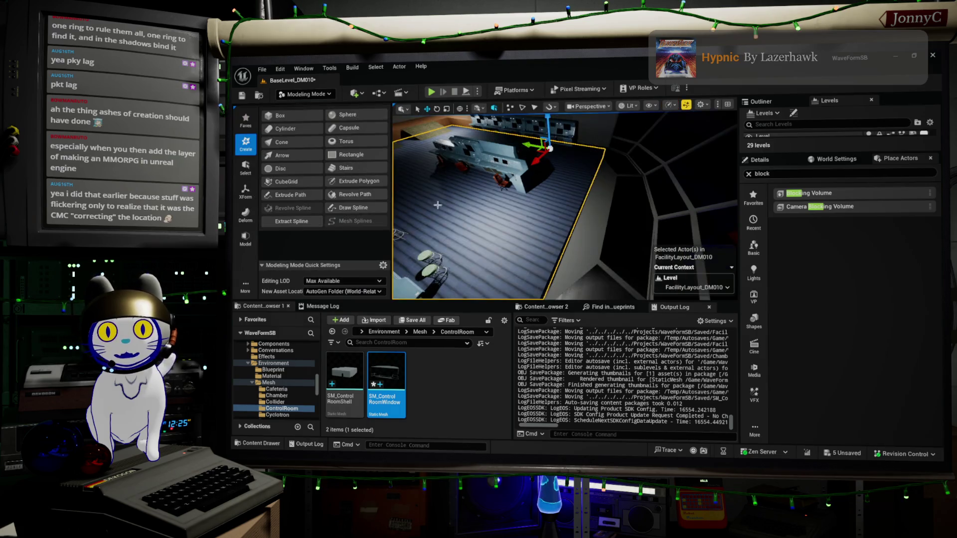
pyautogui.click(246, 192)
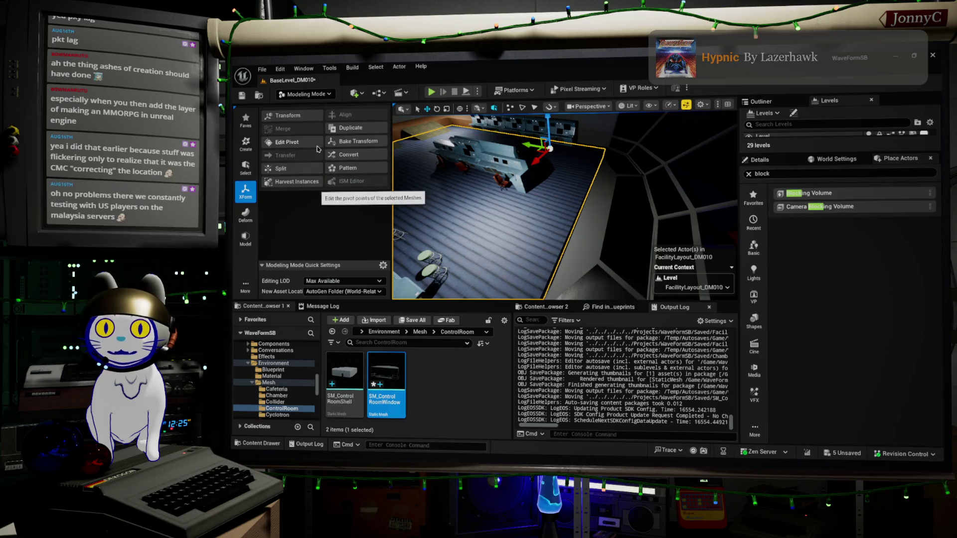
pyautogui.click(312, 118)
pyautogui.moveTo(537, 225)
pyautogui.mouseDown(button='right')
pyautogui.moveTo(458, 118)
pyautogui.moveTo(467, 119)
pyautogui.mouseUp(button='right')
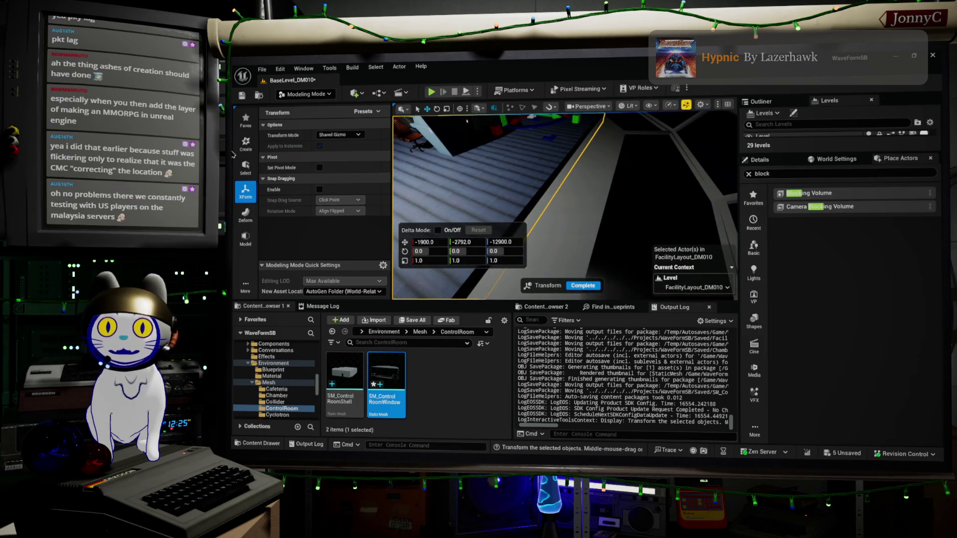
# Step: Start a PolyGroup Deform session on the floor mesh from the Deform tools, then browse the other tool groups
pyautogui.click(245, 215)
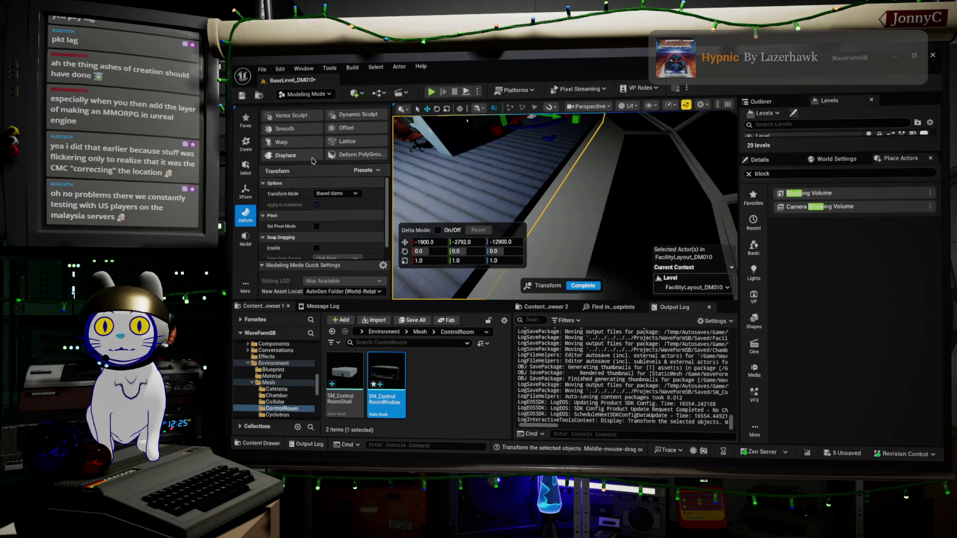
pyautogui.click(336, 156)
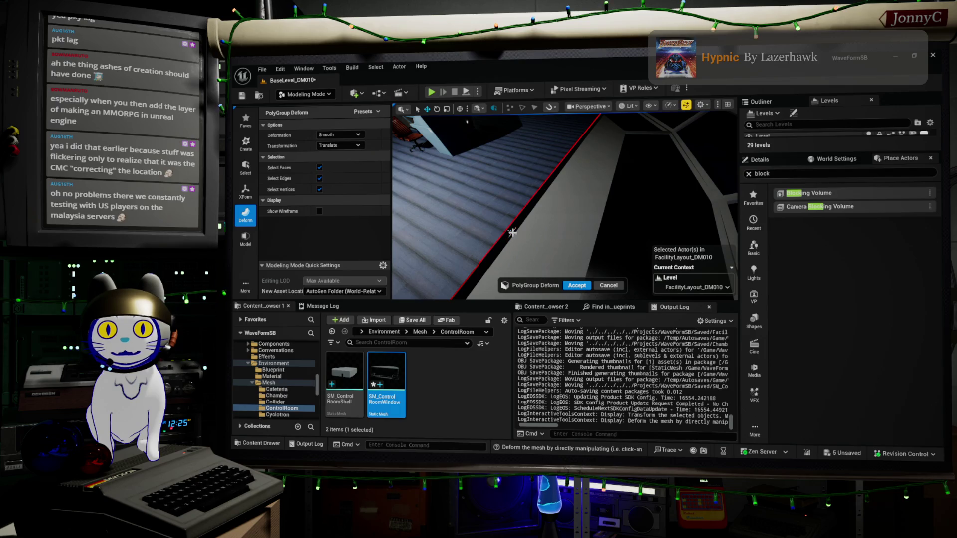
pyautogui.click(248, 193)
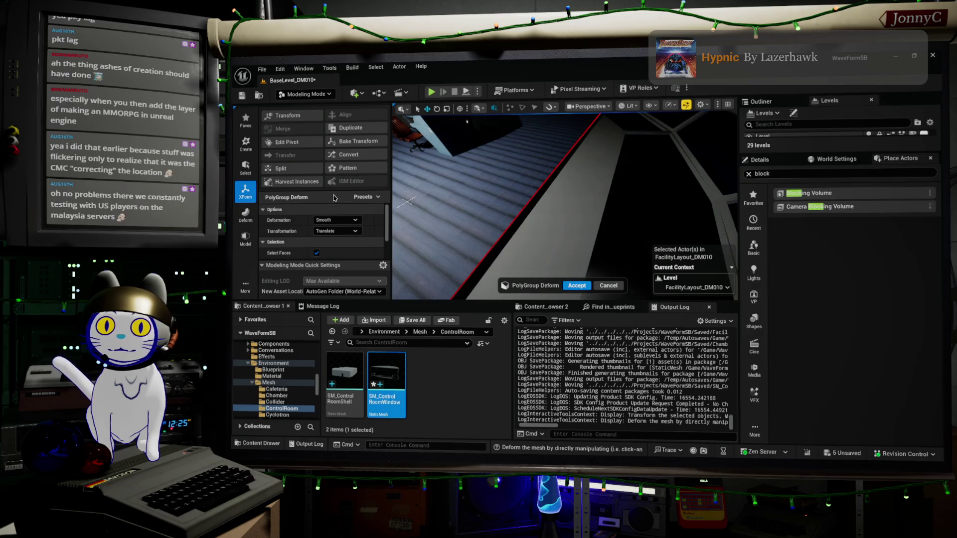
pyautogui.click(249, 234)
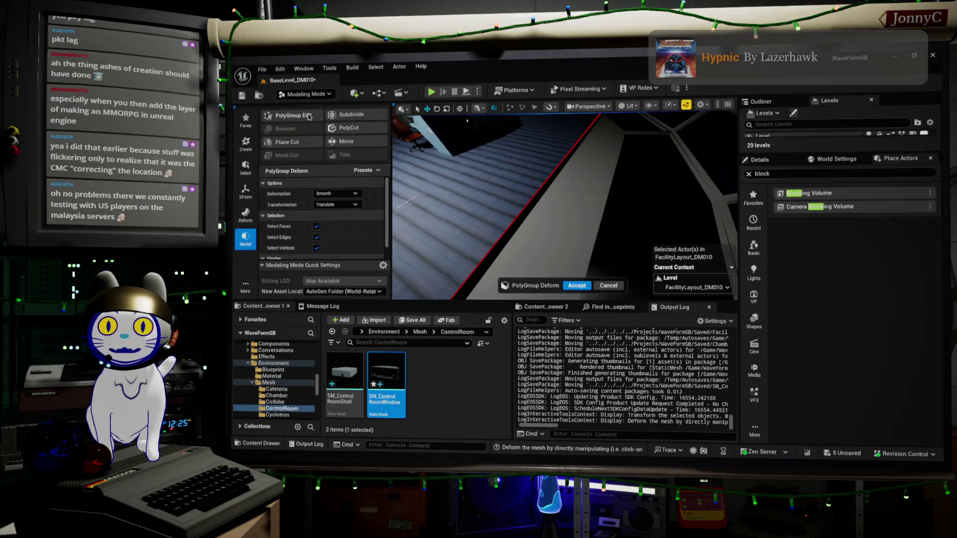
# Step: In PolyGroup Edit, nudge the floor's edge along Y as a test, undo it, widen the viewport and switch to Blender
pyautogui.click(294, 116)
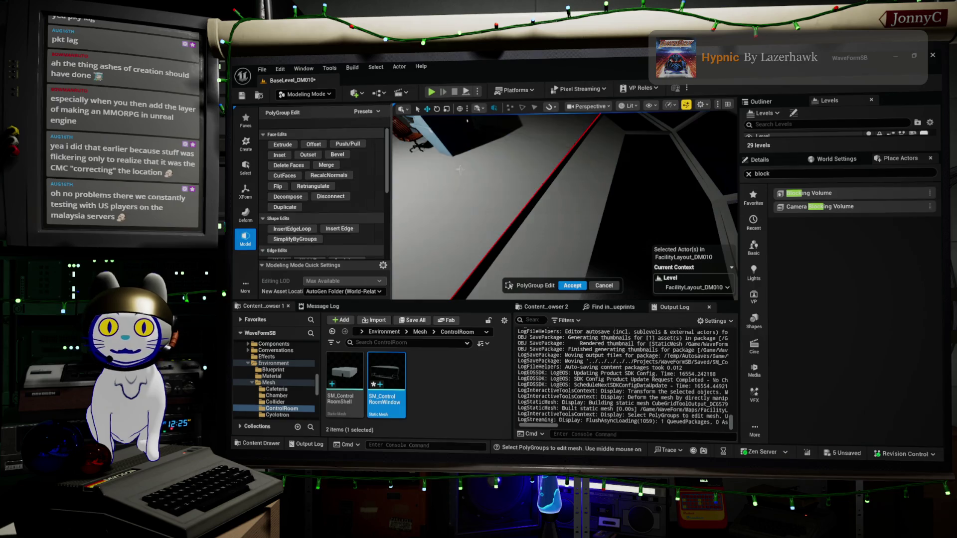
pyautogui.click(518, 223)
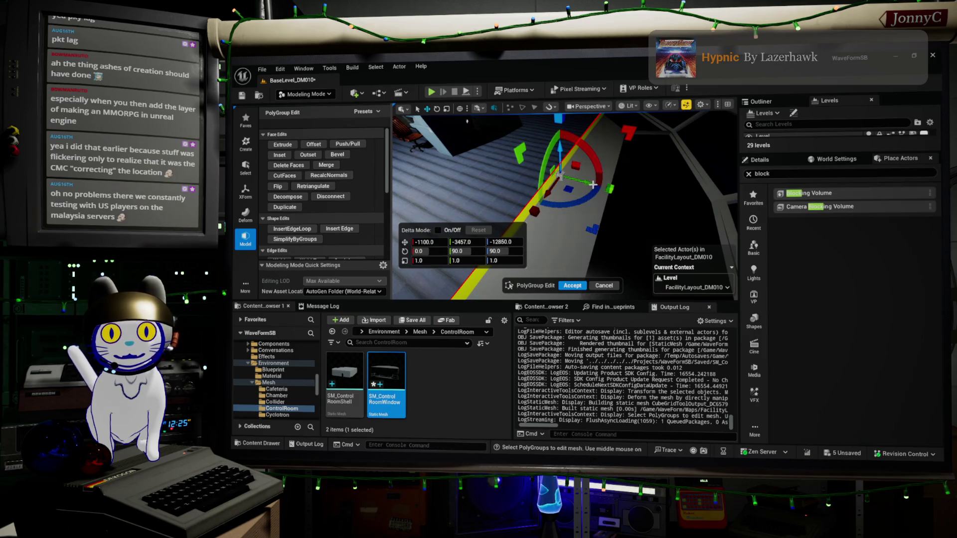
pyautogui.moveTo(596, 185); pyautogui.dragTo(602, 187)
pyautogui.hotkey('ctrl', 'z')
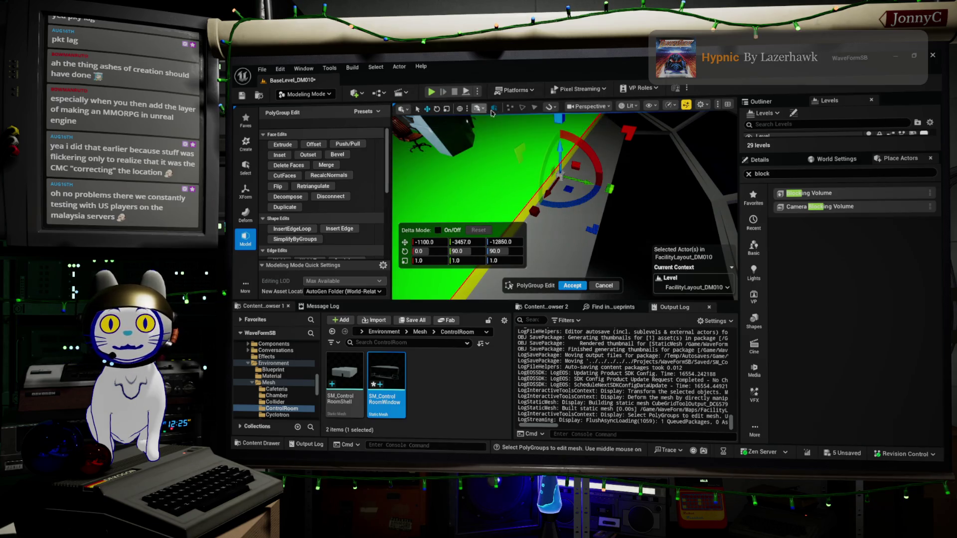
pyautogui.moveTo(390, 152); pyautogui.dragTo(326, 147)
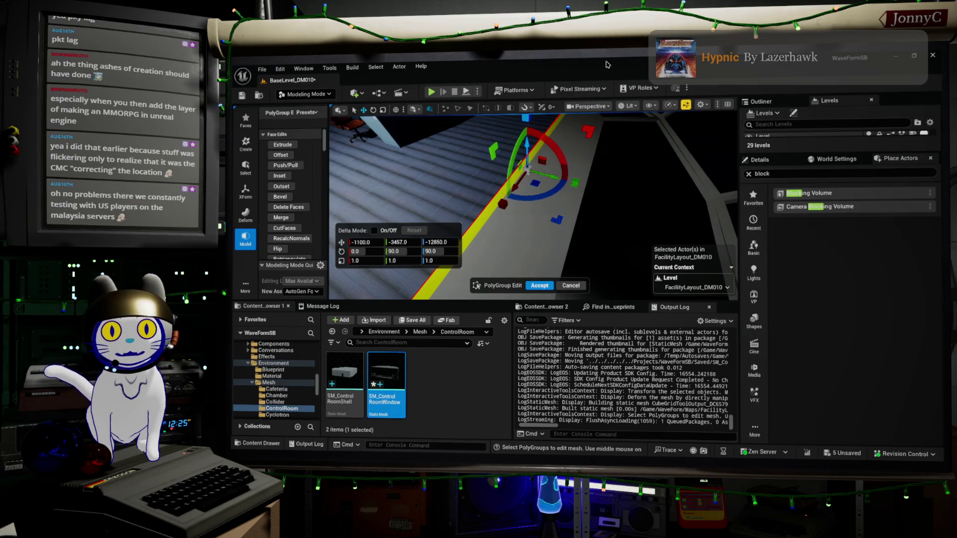
pyautogui.hotkey('alt', 'Tab')
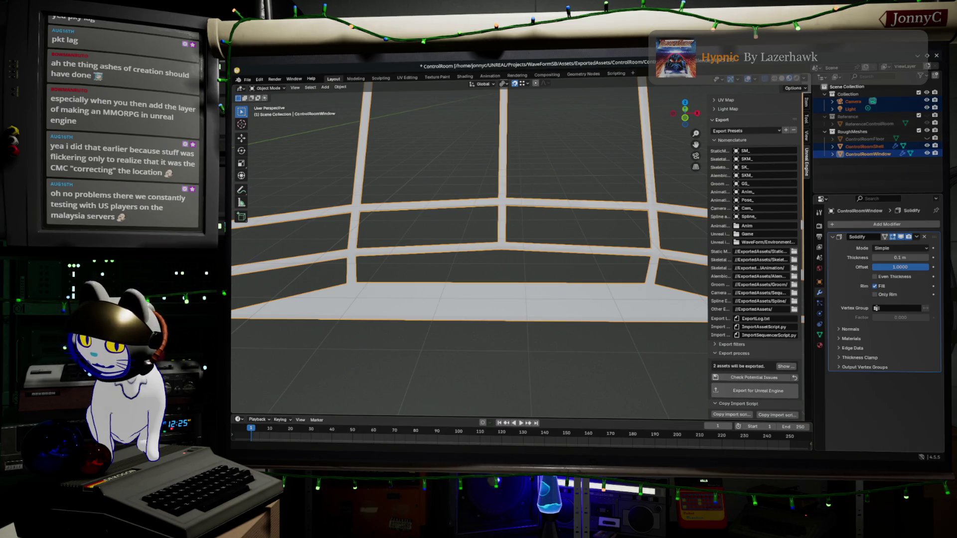
# Step: Switch back from Blender to the Unreal Editor's uncommitted PolyGroup Edit session
pyautogui.hotkey('alt', 'Tab')
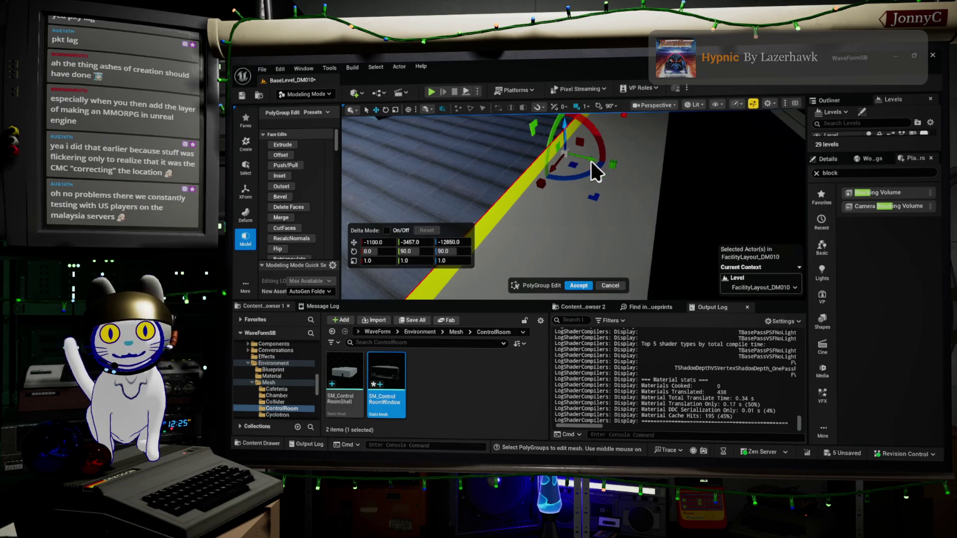
# Step: Shift the polygroup along Y to -3481 and accept the PolyGroup Edit on the control room mesh
pyautogui.moveTo(599, 152); pyautogui.dragTo(605, 165)
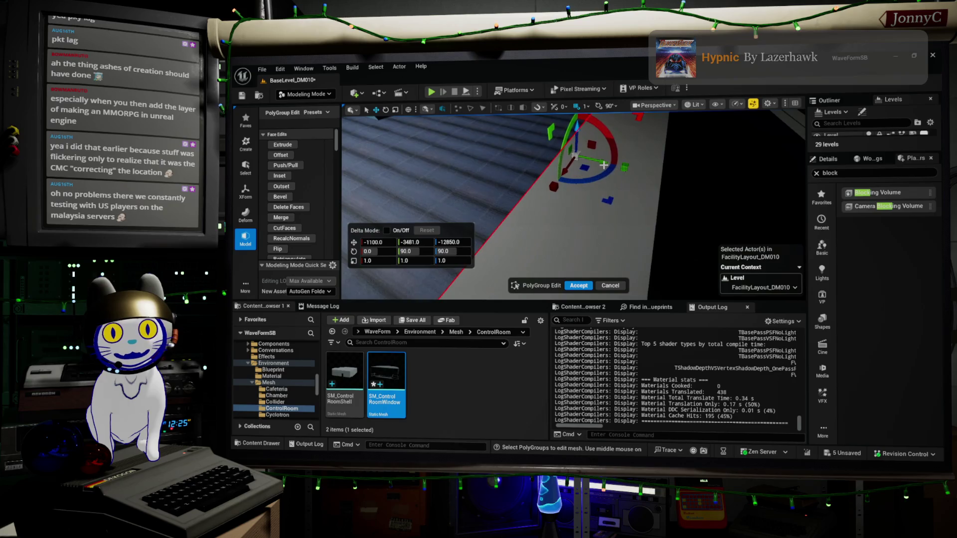
pyautogui.moveTo(604, 166); pyautogui.dragTo(653, 254, button='right')
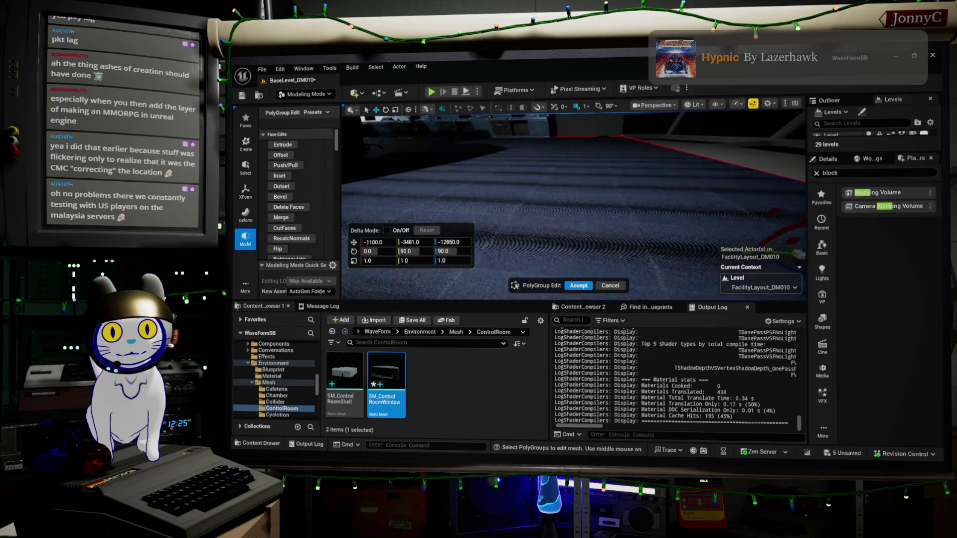
pyautogui.click(579, 286)
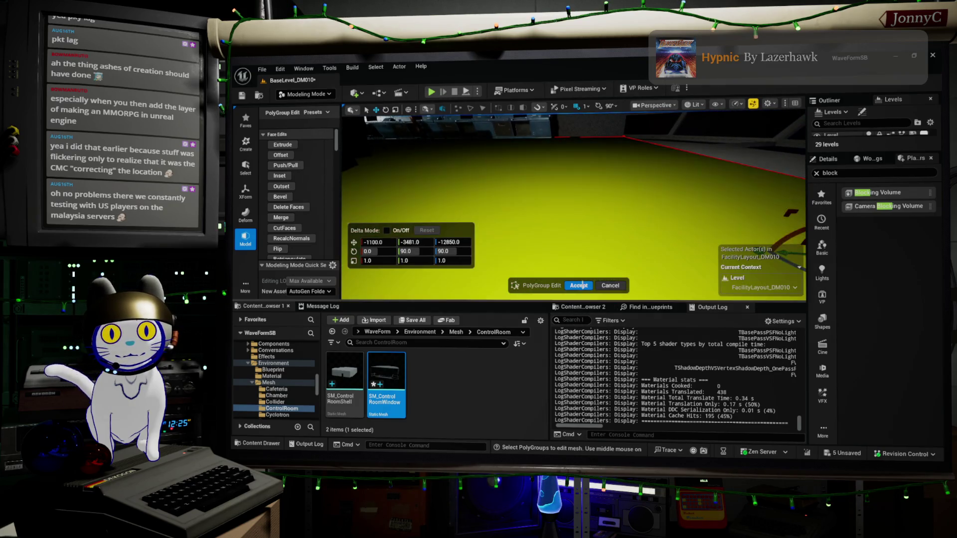
pyautogui.click(579, 286)
# Step: Fly the camera into the room to inspect the result, briefly checking the browser docs
pyautogui.moveTo(580, 285); pyautogui.dragTo(580, 286, button='right')
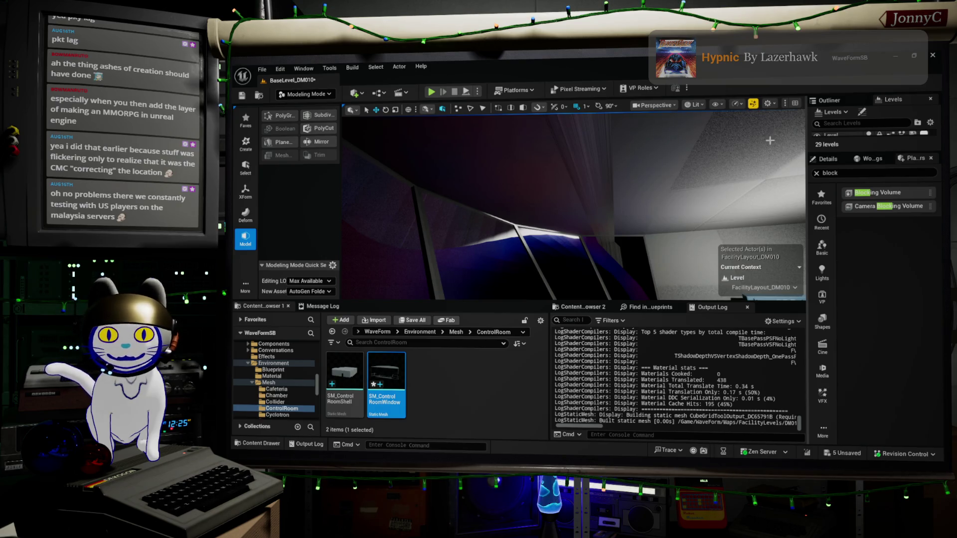
pyautogui.moveTo(642, 162); pyautogui.dragTo(642, 162, button='right')
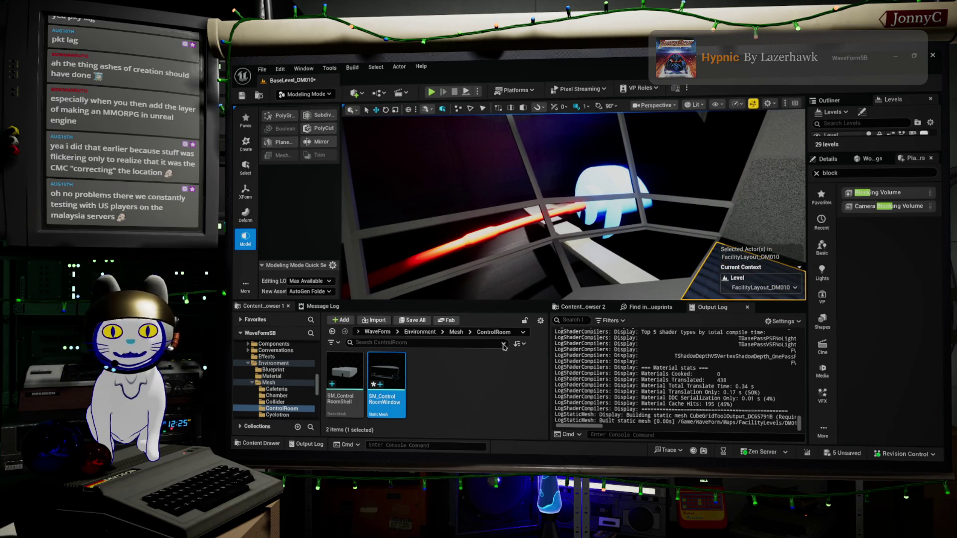
pyautogui.hotkey('alt', 'Tab')
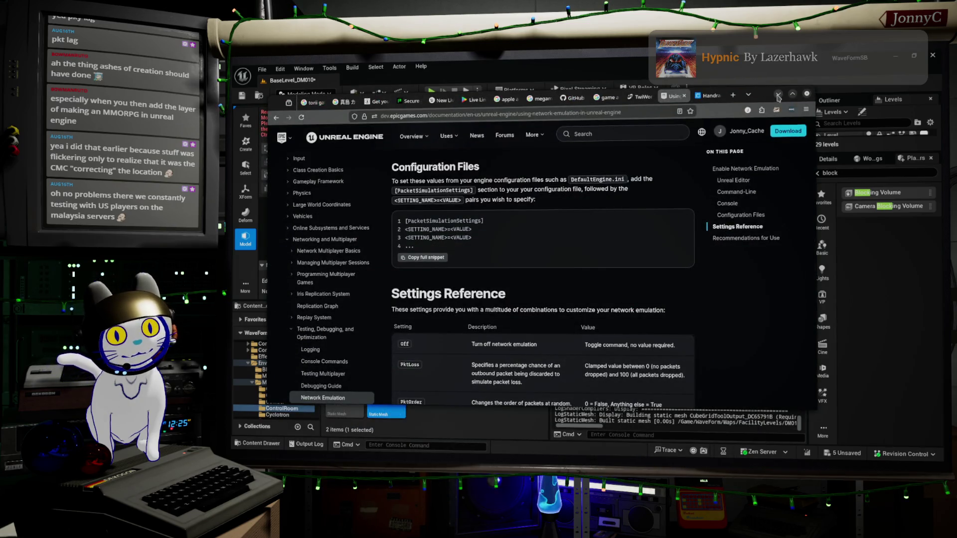
pyautogui.hotkey('alt', 'Tab')
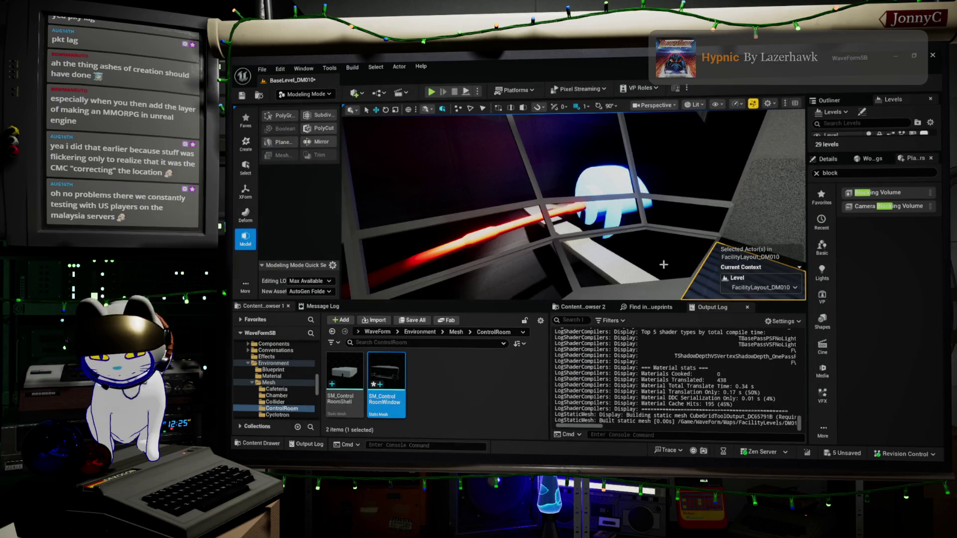
pyautogui.moveTo(573, 204); pyautogui.dragTo(573, 204, button='right')
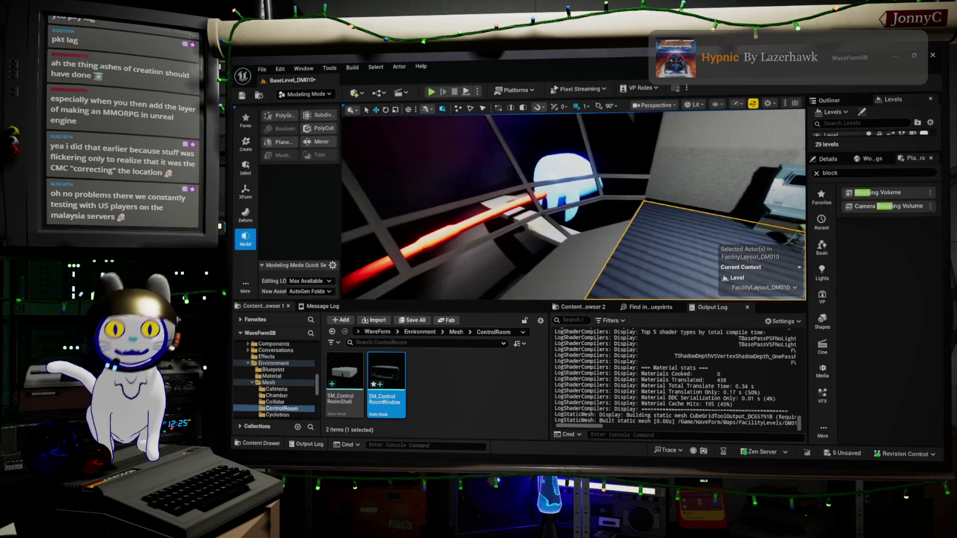
pyautogui.moveTo(573, 204); pyautogui.dragTo(573, 204, button='right')
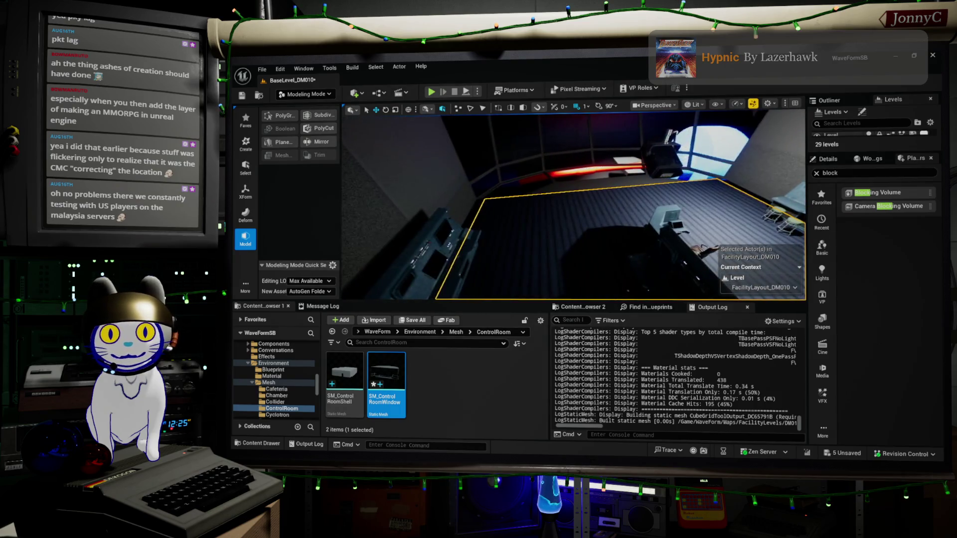
pyautogui.moveTo(573, 204); pyautogui.dragTo(573, 203, button='right')
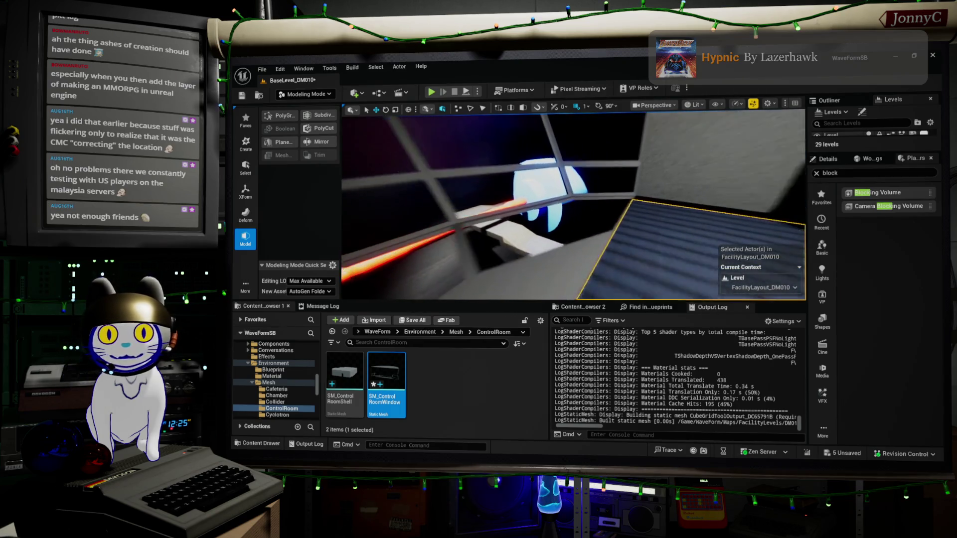
pyautogui.moveTo(572, 203); pyautogui.dragTo(573, 204, button='right')
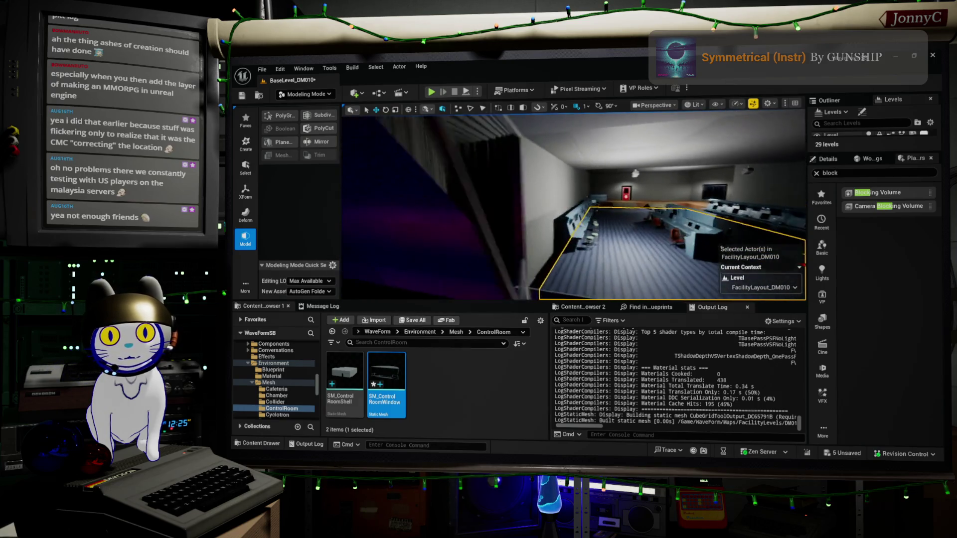
pyautogui.moveTo(573, 204); pyautogui.dragTo(573, 203, button='right')
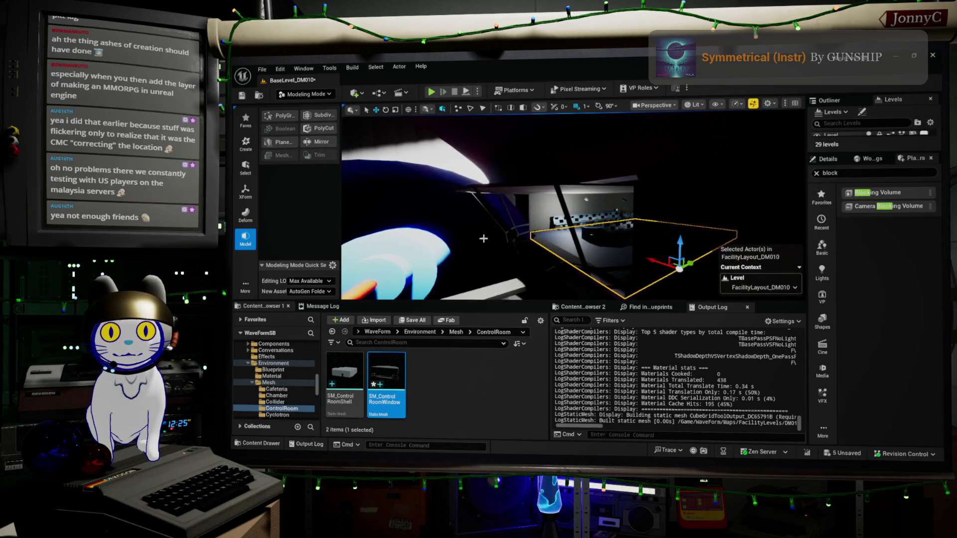
pyautogui.moveTo(478, 241); pyautogui.dragTo(478, 241, button='right')
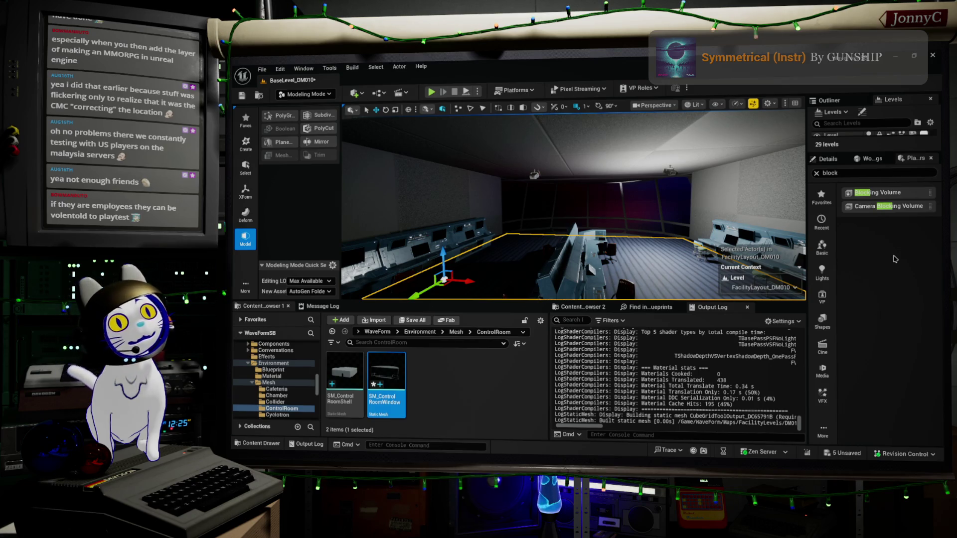
pyautogui.moveTo(545, 181); pyautogui.dragTo(545, 181, button='right')
pyautogui.moveTo(682, 152); pyautogui.dragTo(675, 167, button='right')
pyautogui.click(675, 167)
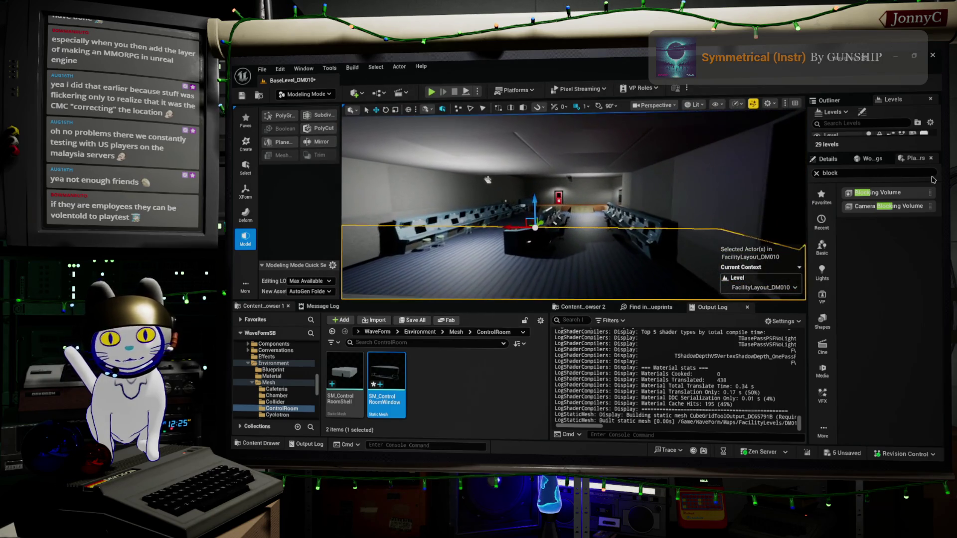
# Step: Switch from Unreal Engine over to Blender with the ControlRoomWindow mesh showing
pyautogui.hotkey('alt', 'Tab')
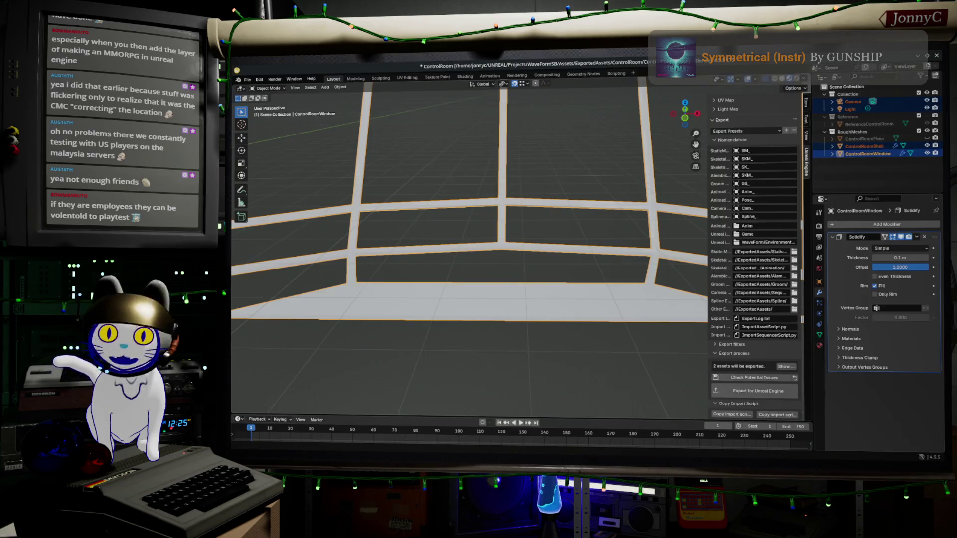
# Step: Enter Edit Mode on the window frame mesh and start a Loop Cut and Slide on a frame bar
pyautogui.rightClick(479, 224)
pyautogui.moveTo(516, 228)
pyautogui.mouseDown(button='middle')
pyautogui.moveTo(499, 218)
pyautogui.moveTo(523, 224)
pyautogui.moveTo(498, 311)
pyautogui.mouseUp(button='middle')
pyautogui.scroll(-5, 560, 240)
pyautogui.press('Tab')
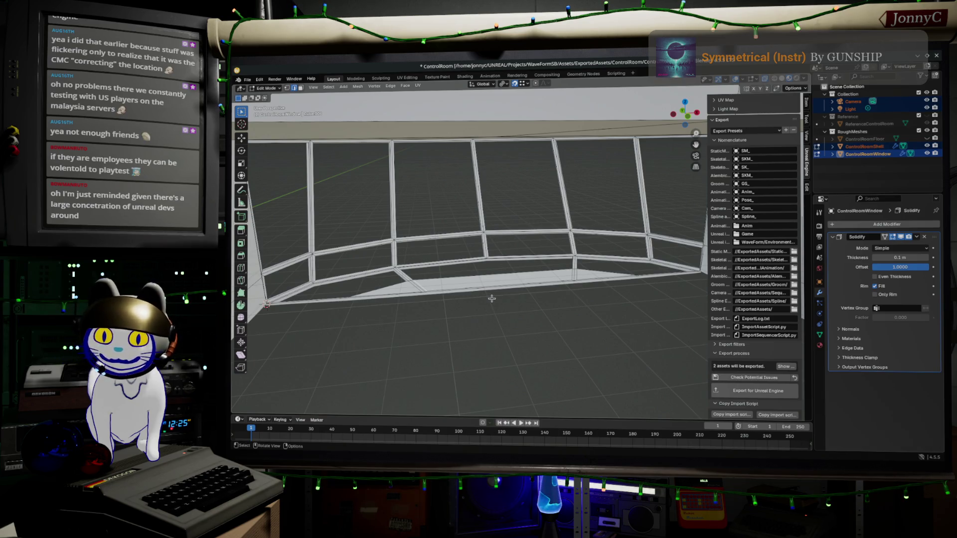
pyautogui.scroll(5, 491, 298)
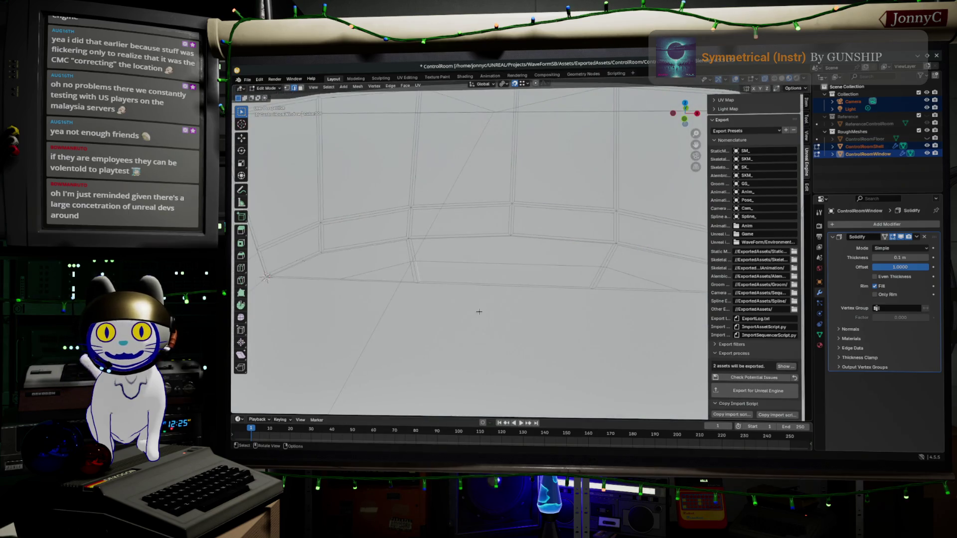
pyautogui.scroll(2, 505, 296)
pyautogui.hotkey('ctrl', 'r')
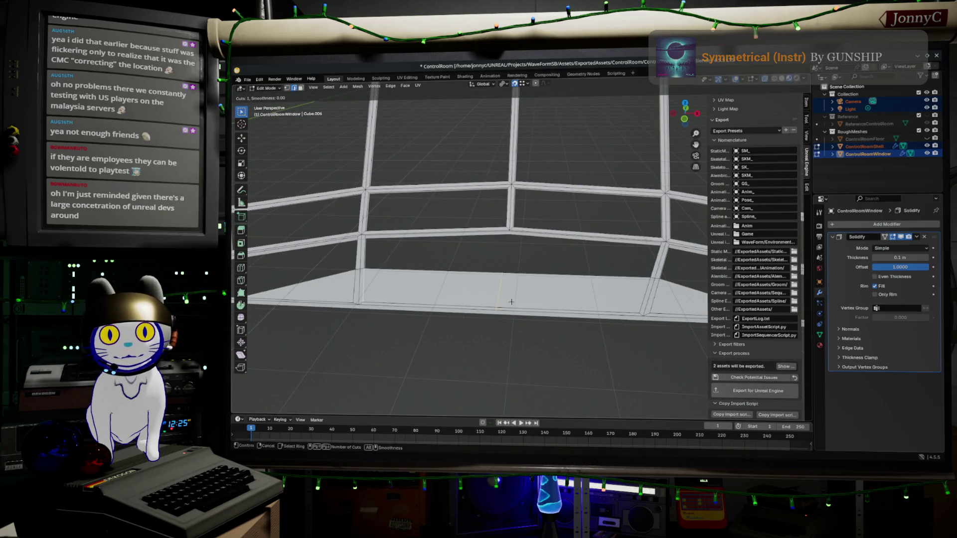
# Step: Place a centred edge loop across the frame bar at factor 0 without sliding it
pyautogui.click(517, 300)
pyautogui.rightClick(547, 389)
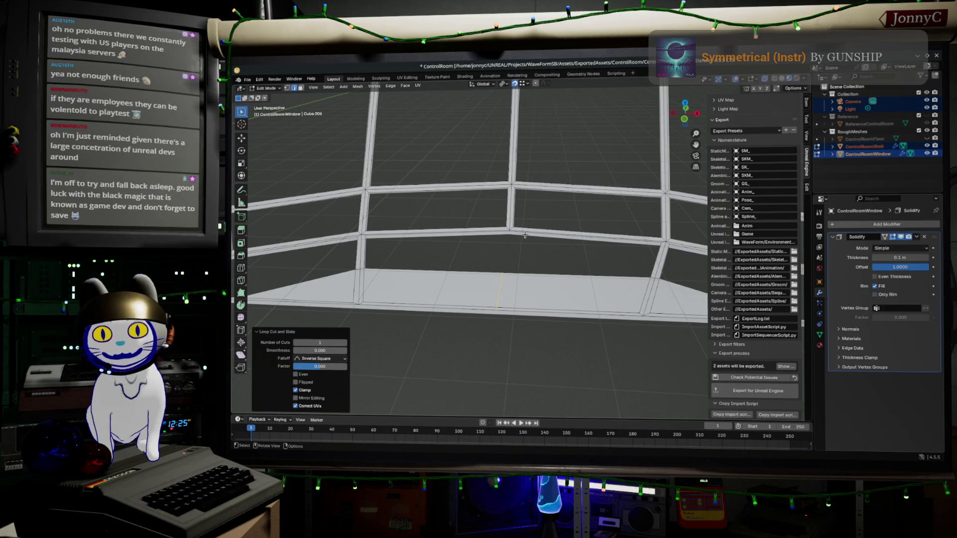
pyautogui.scroll(2, 514, 238)
pyautogui.scroll(1, 513, 237)
pyautogui.scroll(1, 512, 235)
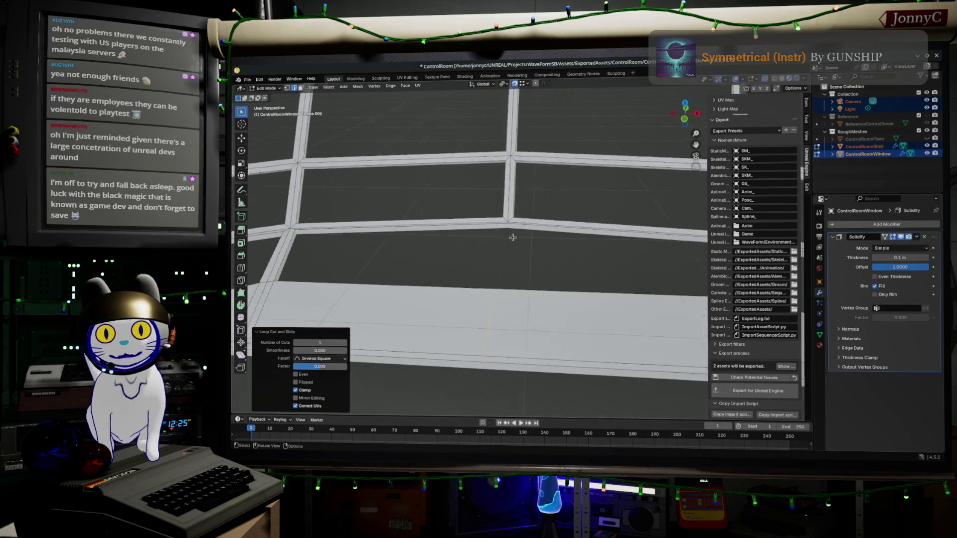
pyautogui.scroll(1, 511, 233)
pyautogui.moveTo(512, 233); pyautogui.dragTo(500, 217, button='middle')
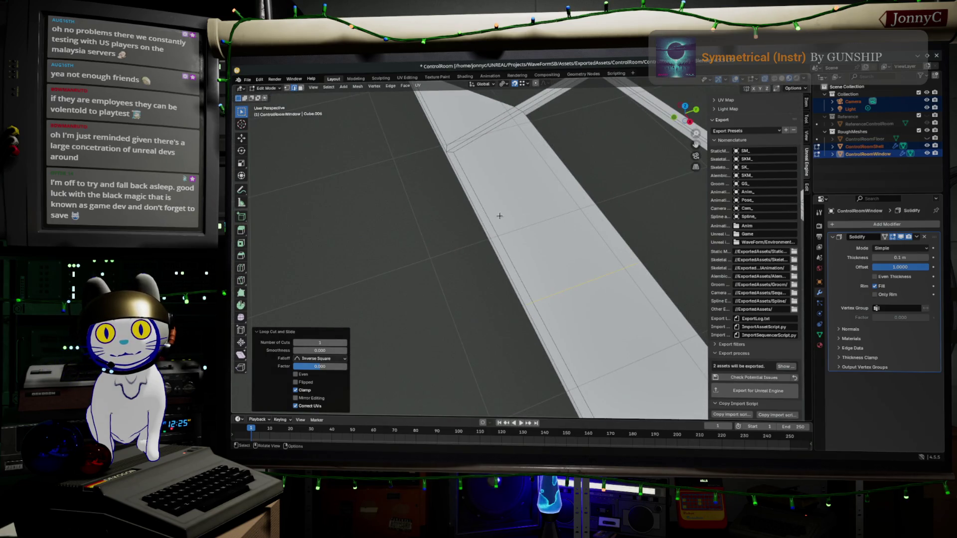
# Step: Dissolve the extra edge loop on the frame bar and select the edges along the right strip
pyautogui.press('x')
pyautogui.click(517, 213)
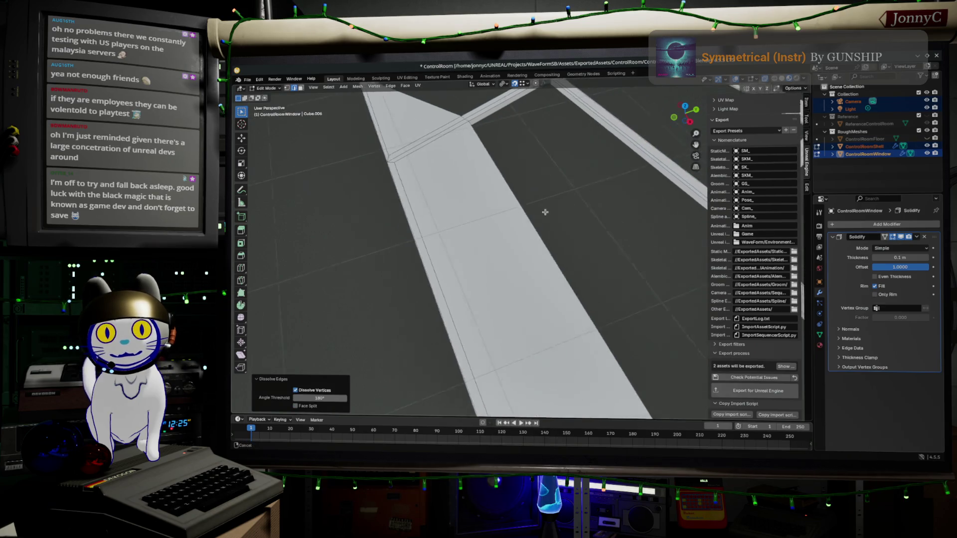
pyautogui.keyDown('shift'); pyautogui.moveTo(554, 210); pyautogui.dragTo(459, 223, button='middle'); pyautogui.keyUp('shift')
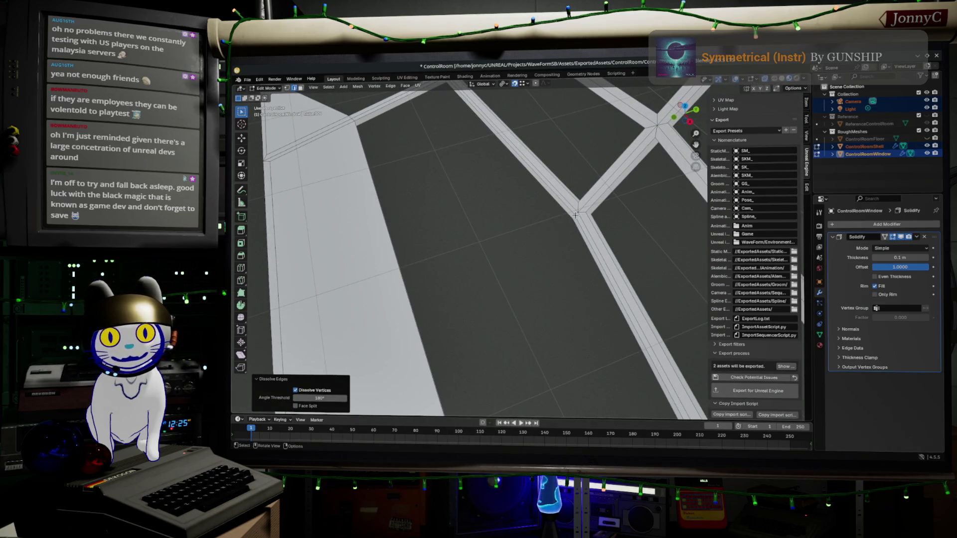
pyautogui.click(567, 218)
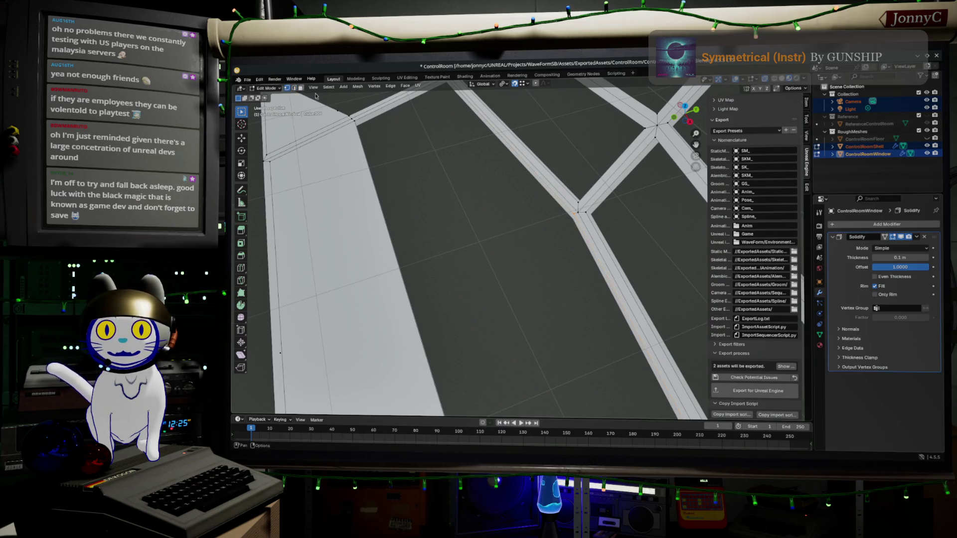
# Step: Inspect the strip junction and start a Vertex Slide on a window-frame corner vertex
pyautogui.moveTo(567, 218); pyautogui.dragTo(649, 173, button='middle')
pyautogui.moveTo(516, 220); pyautogui.dragTo(566, 228, button='middle')
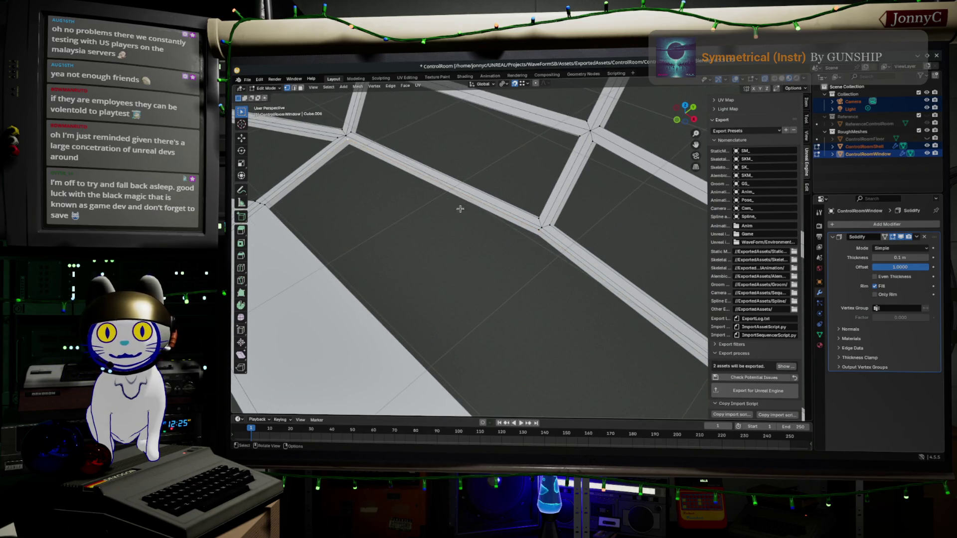
pyautogui.moveTo(460, 209); pyautogui.dragTo(633, 281, button='middle')
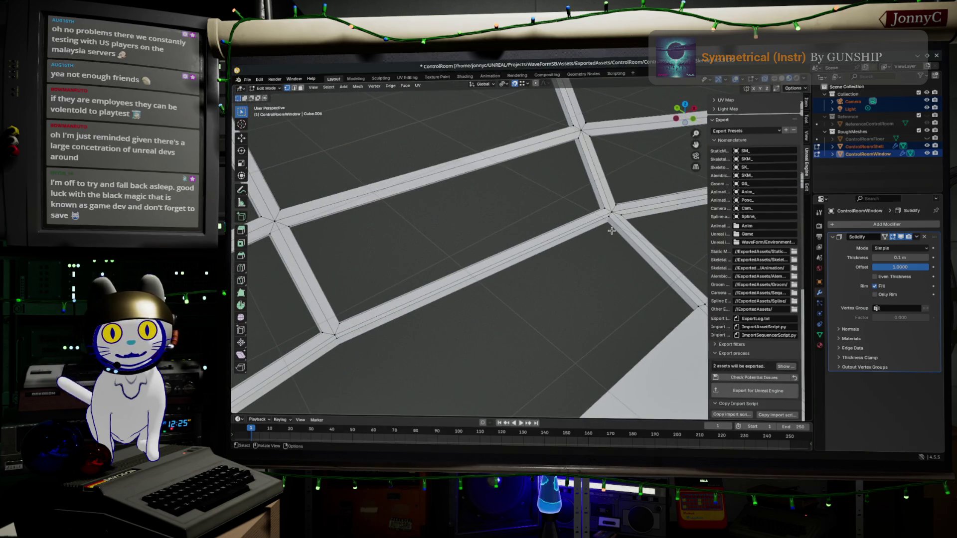
pyautogui.hotkey('shift', 'v')
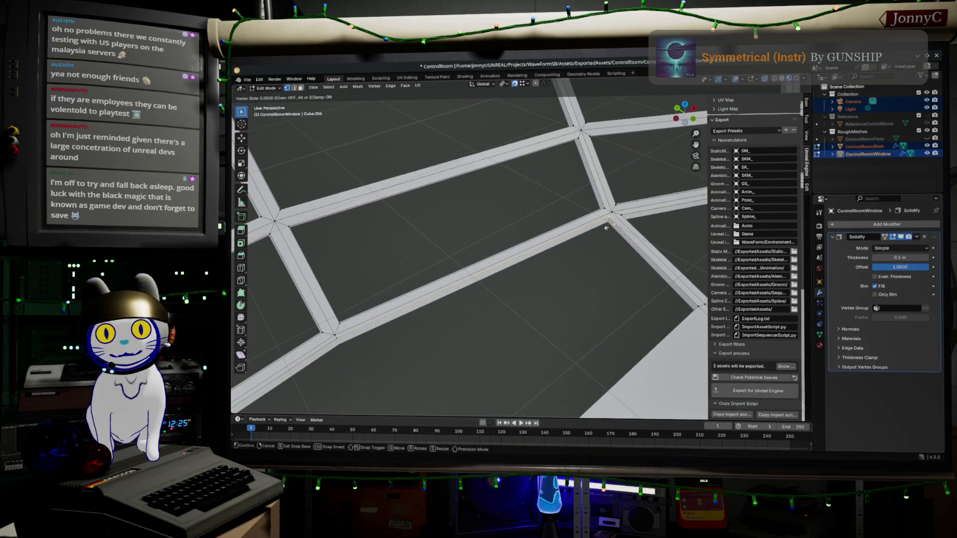
# Step: Confirm the vertex slide, then slide the next corner vertex to factor -1 along its edge
pyautogui.click(615, 232)
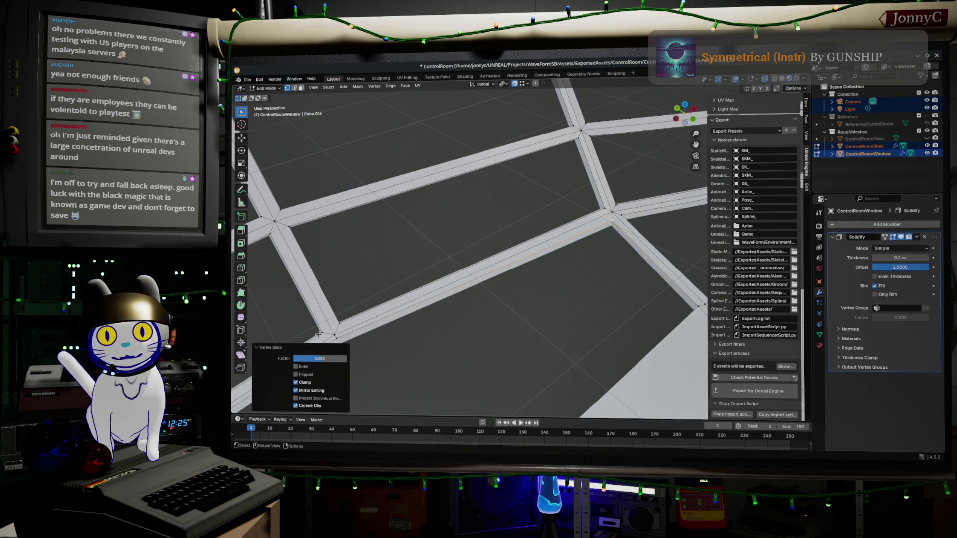
pyautogui.click(339, 335)
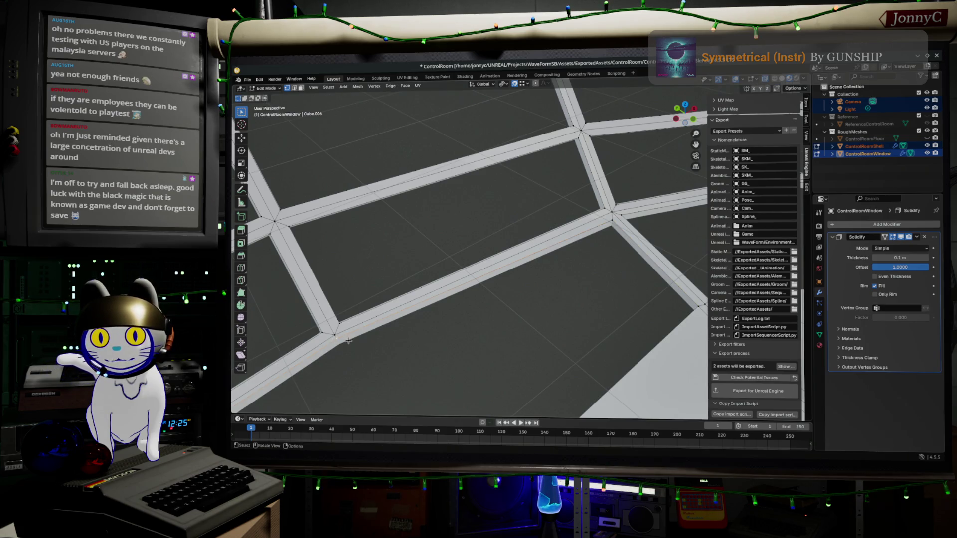
pyautogui.hotkey('shift', 'v')
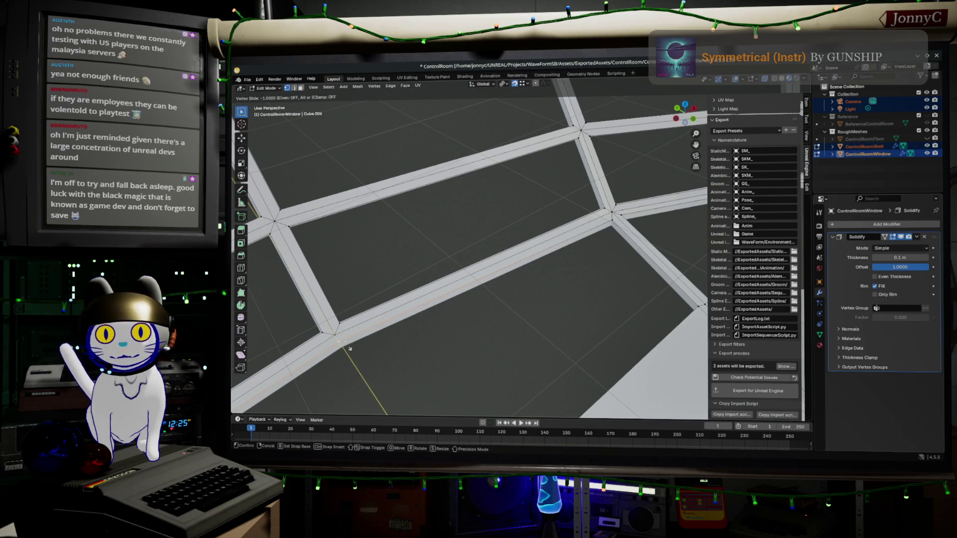
pyautogui.click(349, 346)
pyautogui.moveTo(568, 338); pyautogui.dragTo(277, 156, button='middle')
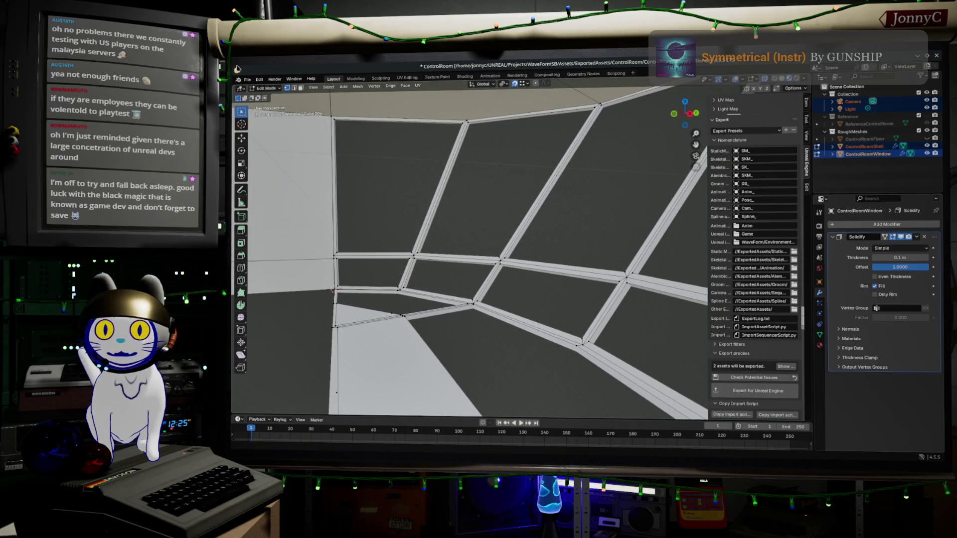
pyautogui.click(248, 81)
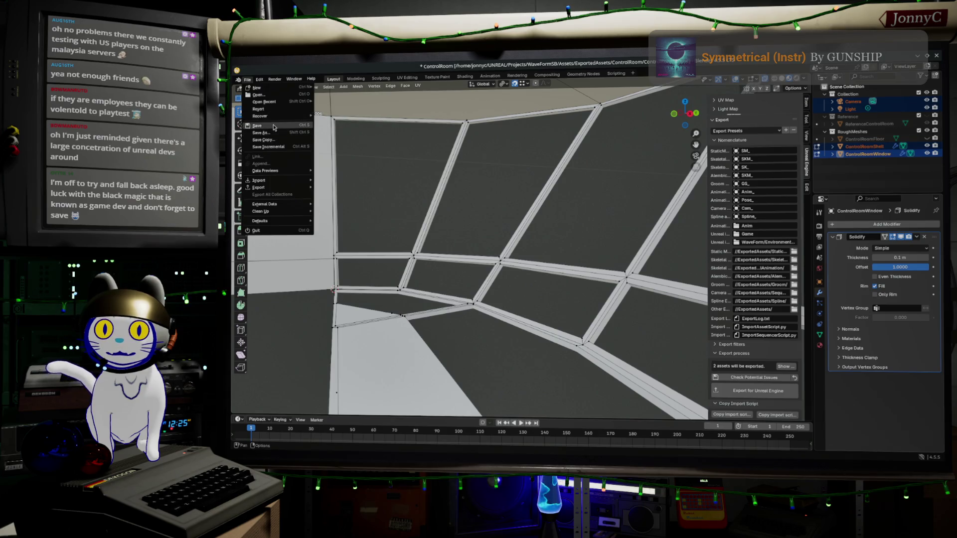
# Step: Save ControlRoom.blend, leave the window frame and enter Edit Mode on ControlRoomShell
pyautogui.click(256, 125)
pyautogui.moveTo(449, 209)
pyautogui.mouseDown(button='middle')
pyautogui.moveTo(490, 221)
pyautogui.moveTo(559, 336)
pyautogui.mouseUp(button='middle')
pyautogui.scroll(-5, 490, 221)
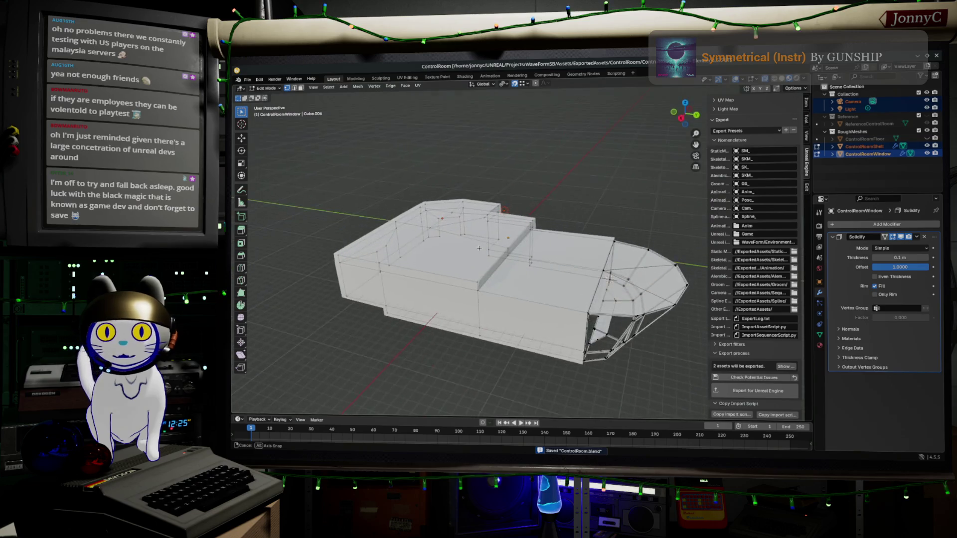
pyautogui.scroll(2, 559, 336)
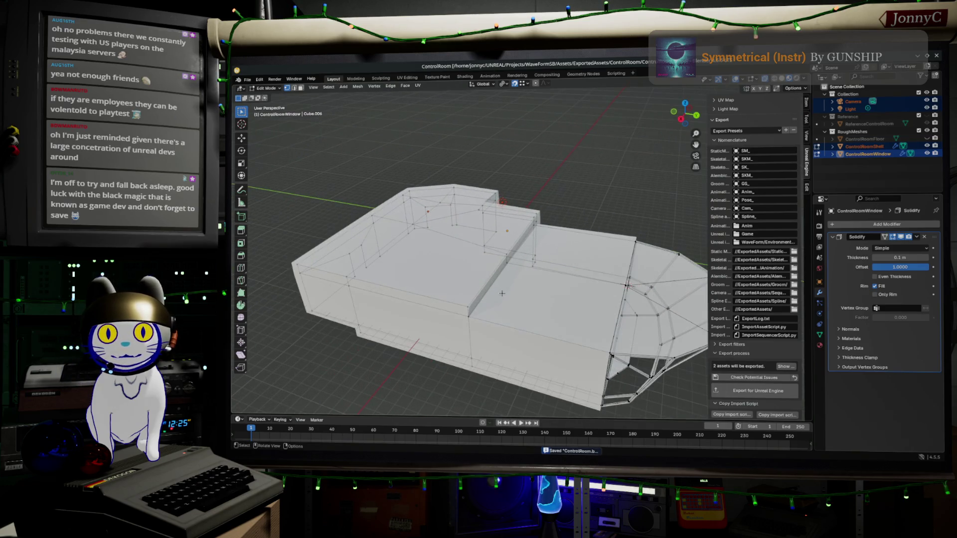
pyautogui.press('Tab')
pyautogui.click(505, 306)
pyautogui.press('Tab')
# Step: Orbit to the shell's left end and switch the viewport shading to see-through Wireframe
pyautogui.moveTo(495, 307); pyautogui.dragTo(490, 325, button='middle')
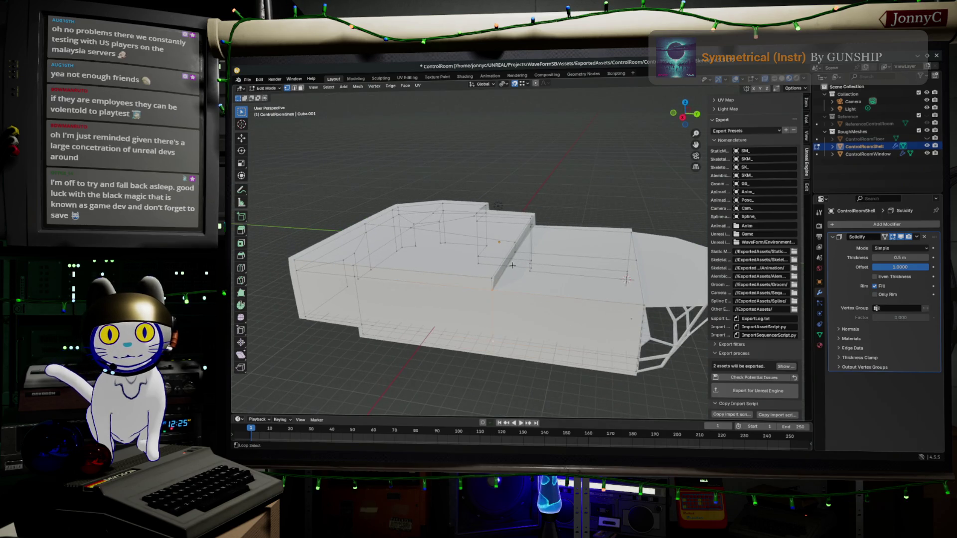
pyautogui.moveTo(559, 267); pyautogui.dragTo(465, 248, button='middle')
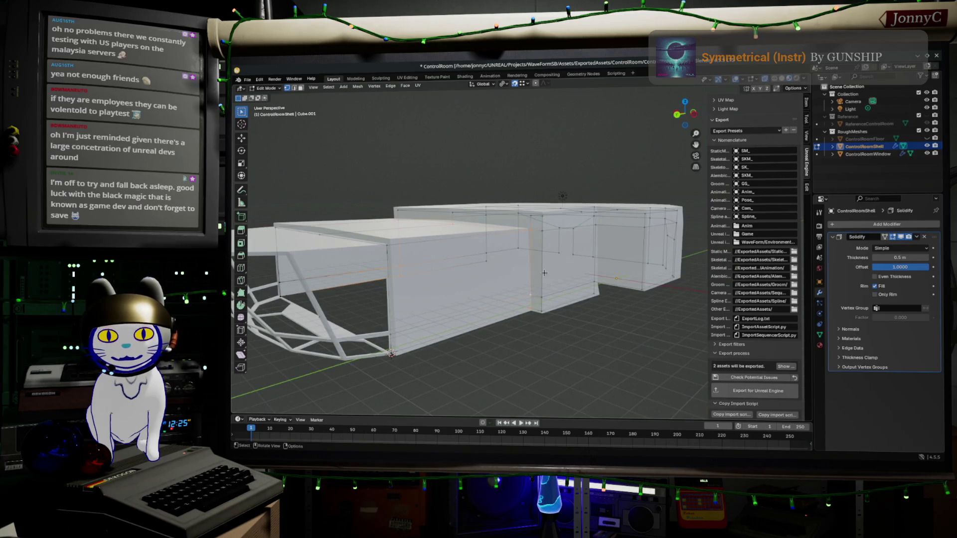
pyautogui.moveTo(544, 273); pyautogui.dragTo(479, 247, button='middle')
pyautogui.moveTo(270, 136); pyautogui.dragTo(391, 363)
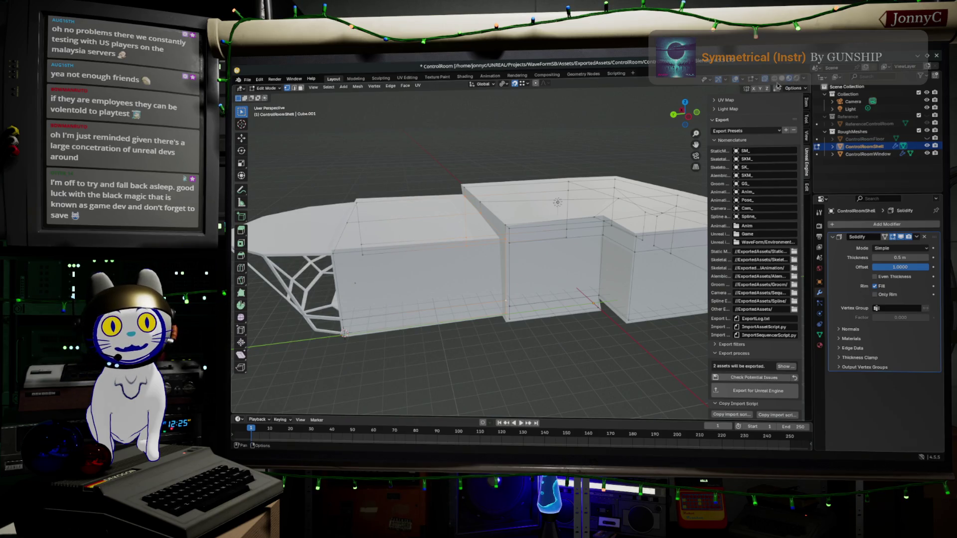
pyautogui.click(778, 88)
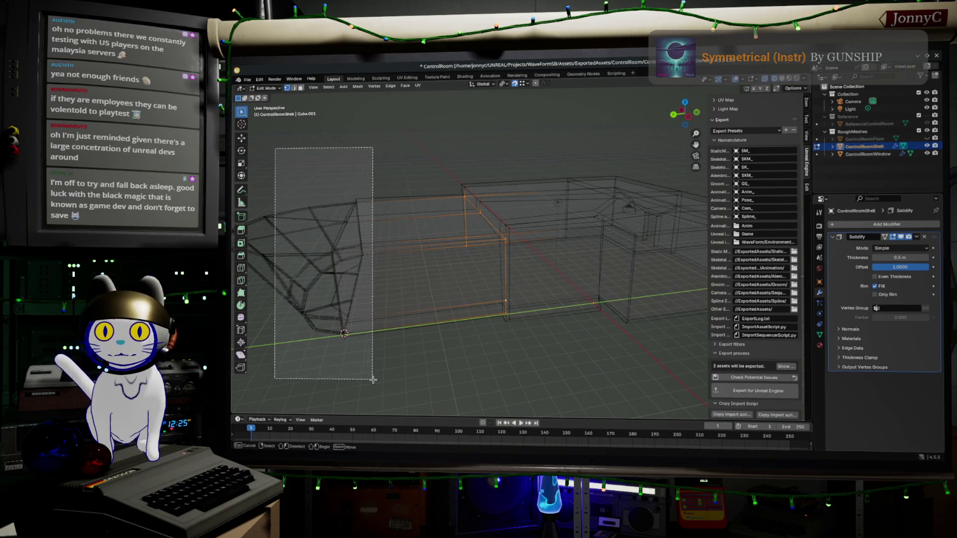
# Step: Duplicate the shell's left-section faces in place and separate them as ControlRoomShell.001
pyautogui.moveTo(274, 149); pyautogui.dragTo(378, 383)
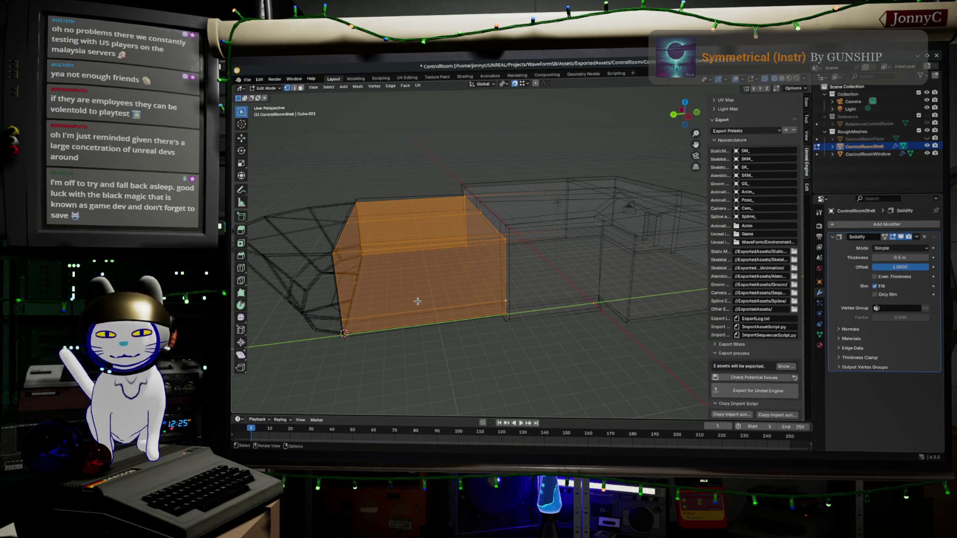
pyautogui.hotkey('shift', 'd')
pyautogui.press('Escape')
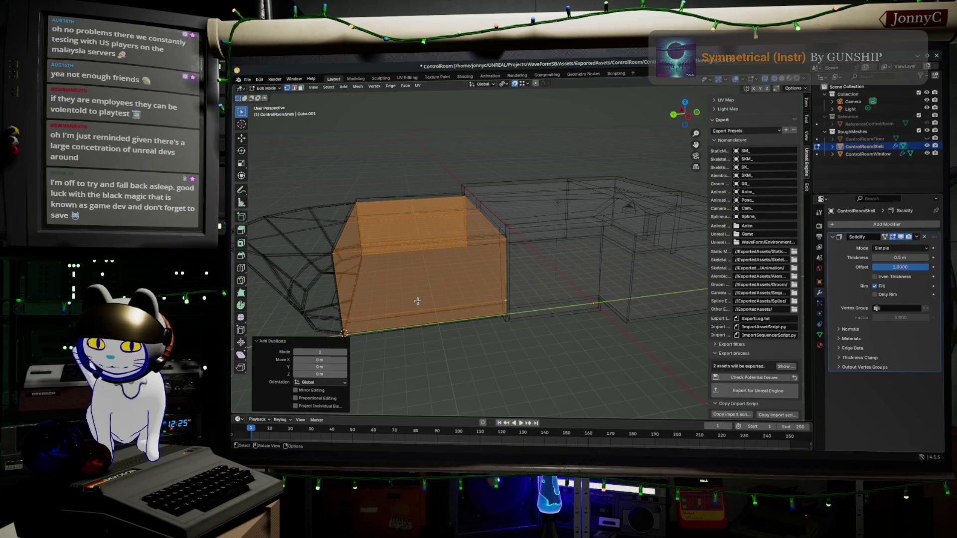
pyautogui.press('p')
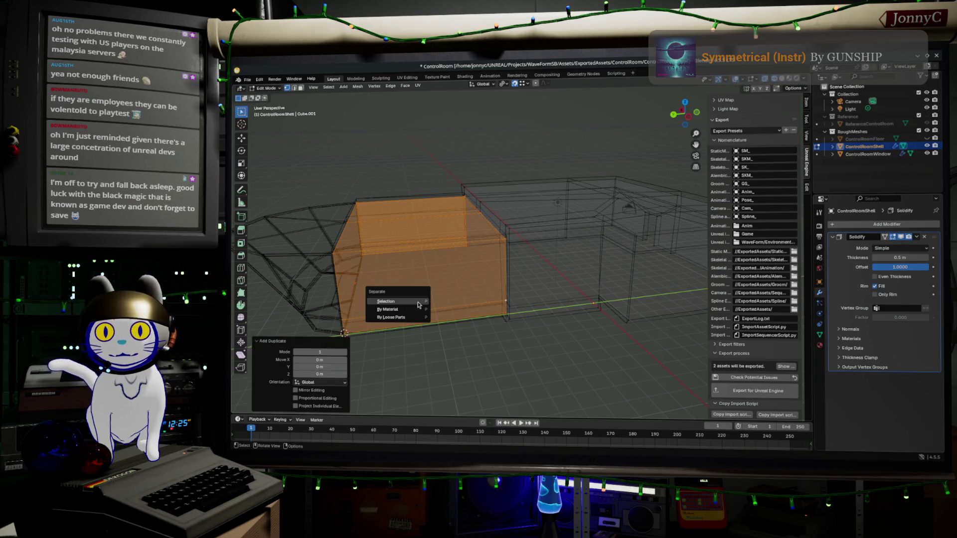
pyautogui.click(417, 303)
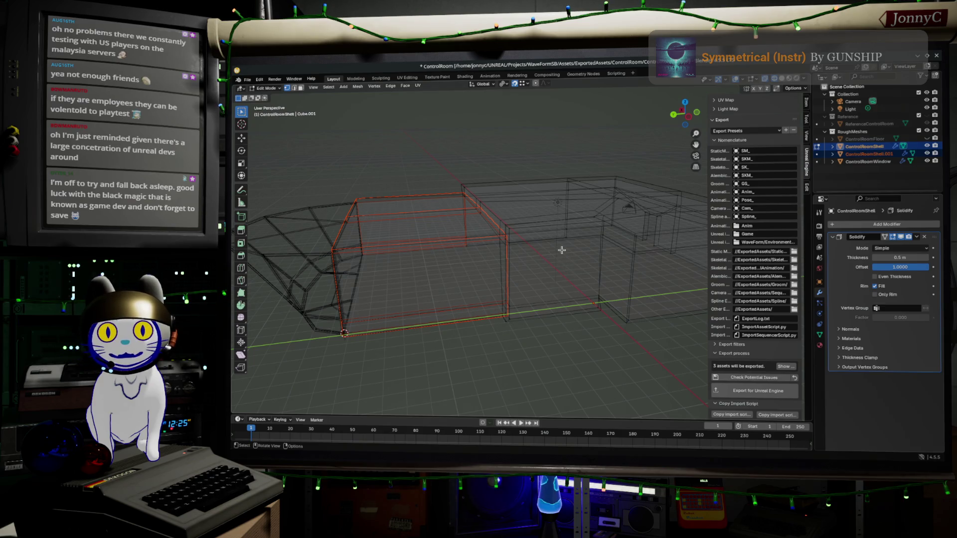
# Step: Check both objects together, then return to editing only the original ControlRoomShell
pyautogui.press('Tab')
pyautogui.keyDown('shift'); pyautogui.moveTo(260, 113); pyautogui.dragTo(402, 357); pyautogui.keyUp('shift')
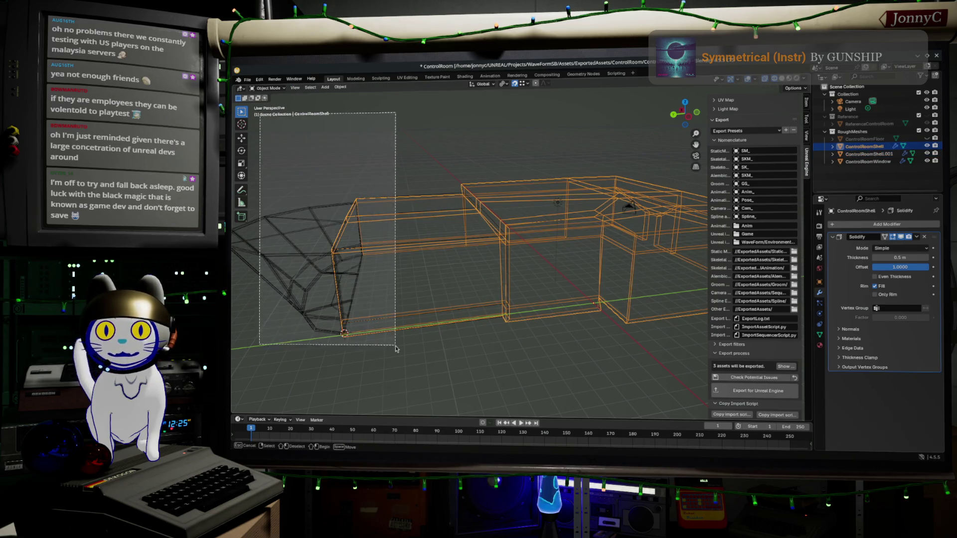
pyautogui.press('Tab')
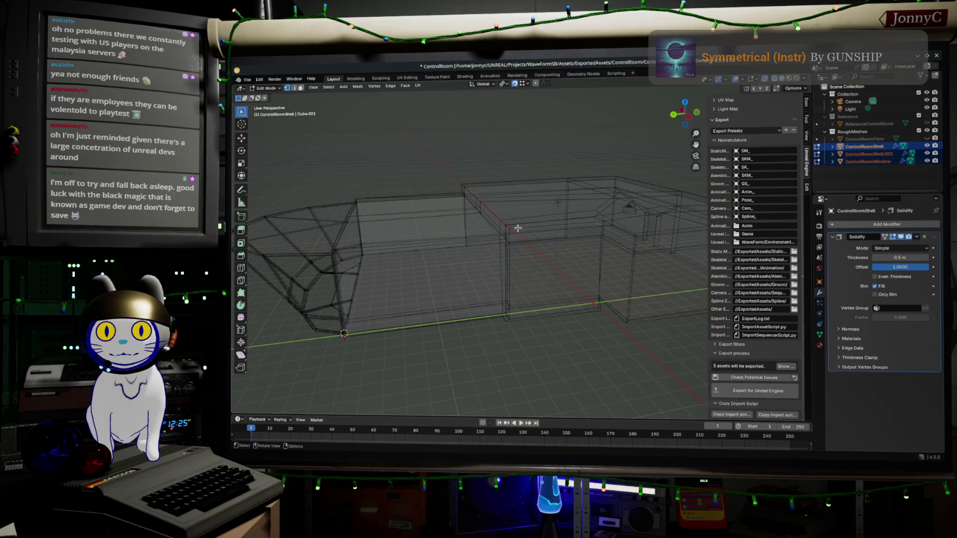
pyautogui.press('Tab')
pyautogui.click(518, 231)
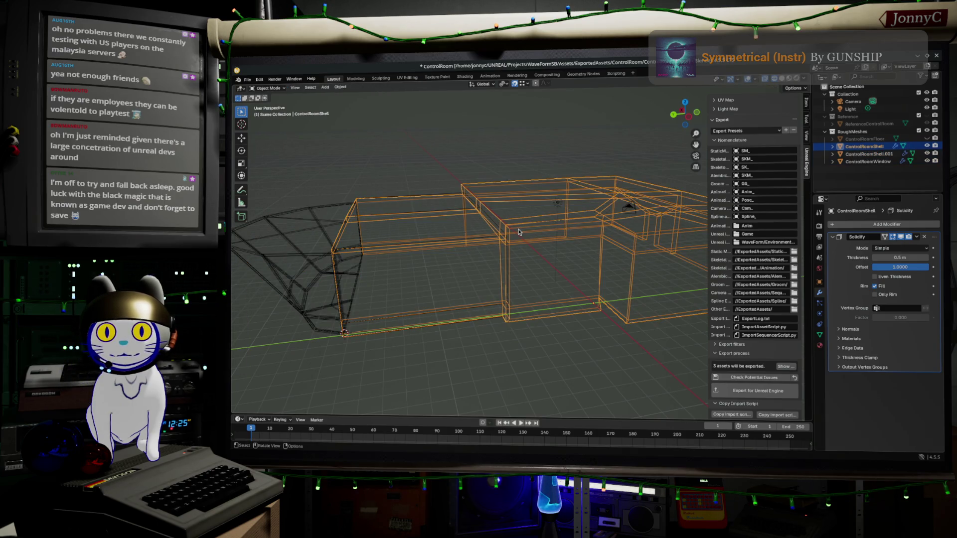
pyautogui.press('Tab')
# Step: Delete the left-end vertices from the original shell, leaving that section only in the copy
pyautogui.moveTo(260, 116); pyautogui.dragTo(379, 380)
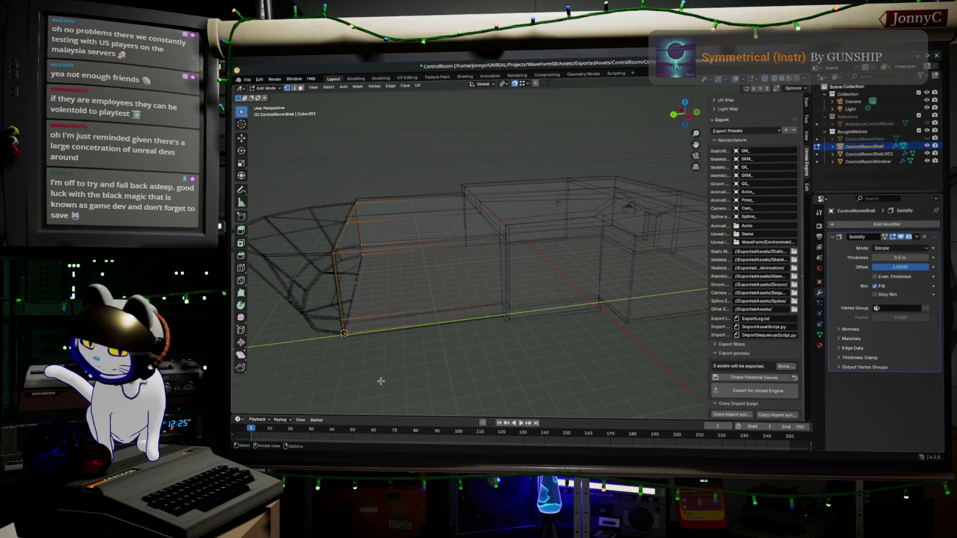
pyautogui.press('x')
pyautogui.click(363, 366)
# Step: Select an edge loop on the shell and extend the selection up the back wall
pyautogui.moveTo(553, 332)
pyautogui.mouseDown(button='middle')
pyautogui.moveTo(327, 291)
pyautogui.moveTo(514, 318)
pyautogui.mouseUp(button='middle')
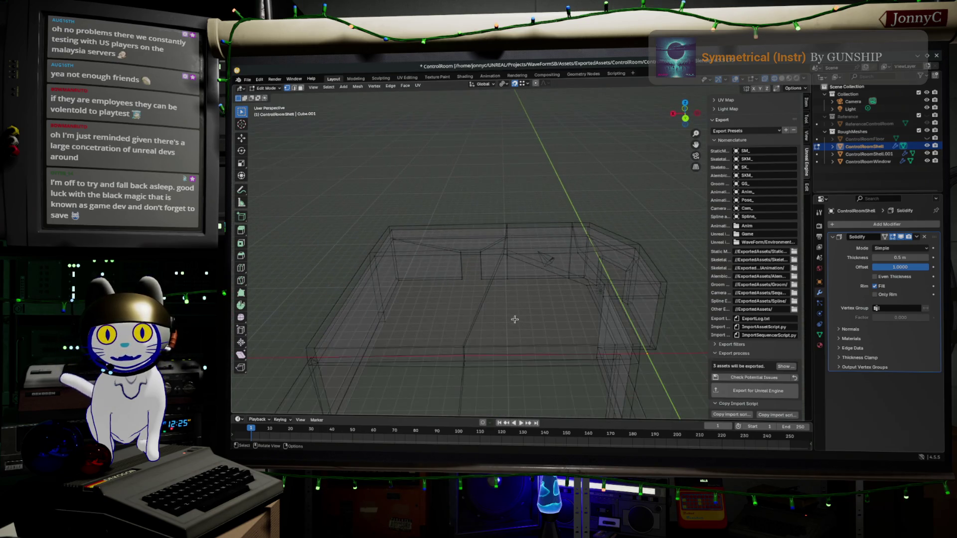
pyautogui.keyDown('alt'); pyautogui.click(442, 314); pyautogui.keyUp('alt')
pyautogui.moveTo(443, 314)
pyautogui.mouseDown(button='middle')
pyautogui.moveTo(500, 316)
pyautogui.moveTo(512, 300)
pyautogui.mouseUp(button='middle')
pyautogui.keyDown('alt'); pyautogui.keyDown('shift'); pyautogui.click(509, 288); pyautogui.keyUp('shift'); pyautogui.keyUp('alt')
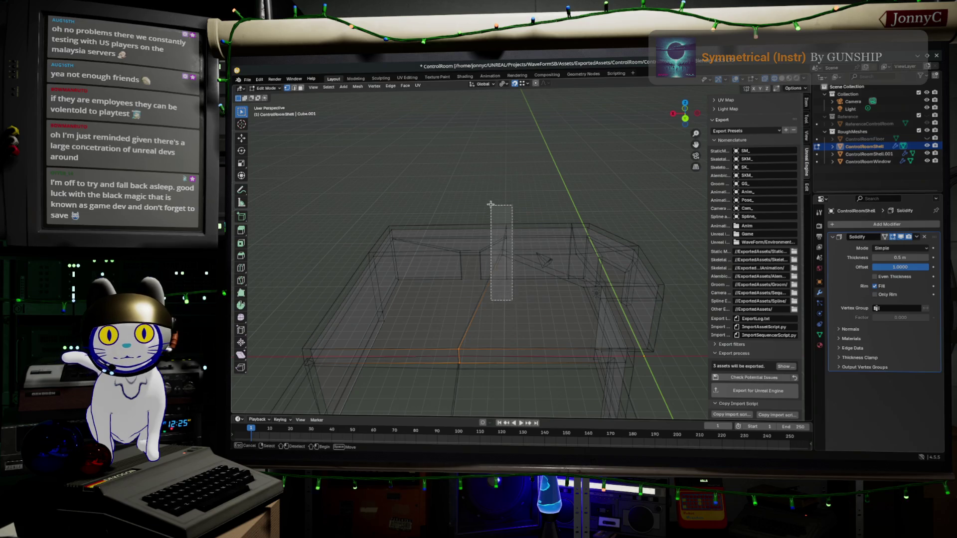
# Step: Scale the selected back-wall edges inward along global X and clear the selection
pyautogui.press('s')
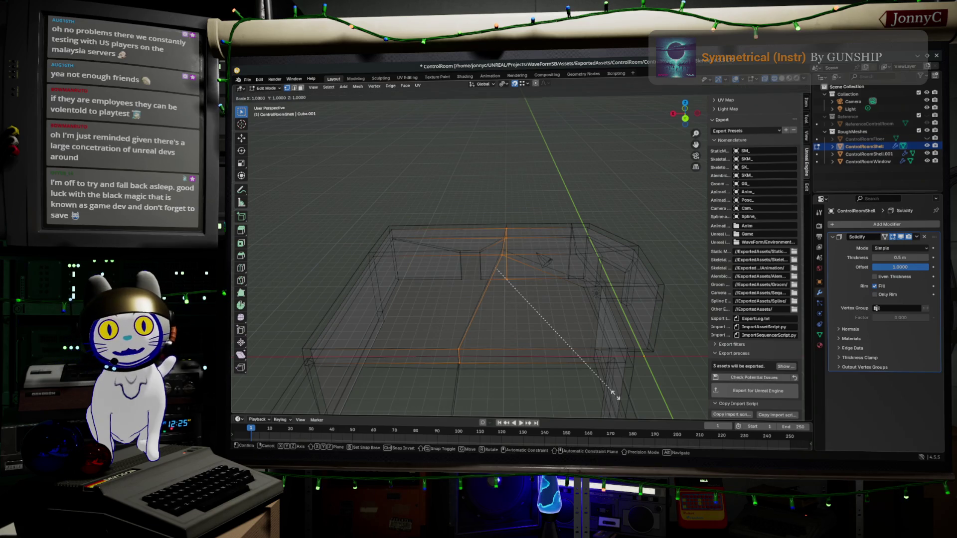
pyautogui.press('x')
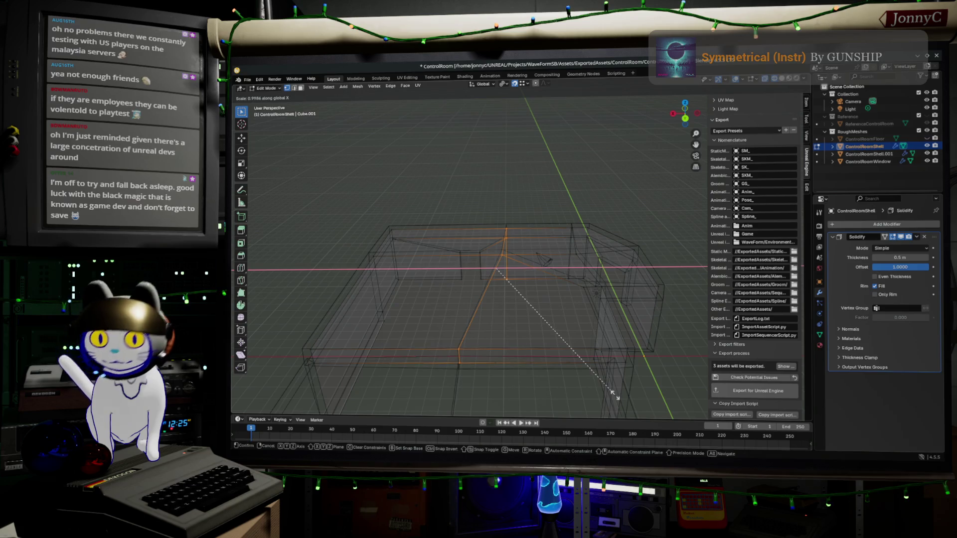
pyautogui.click(489, 266)
pyautogui.click(456, 332)
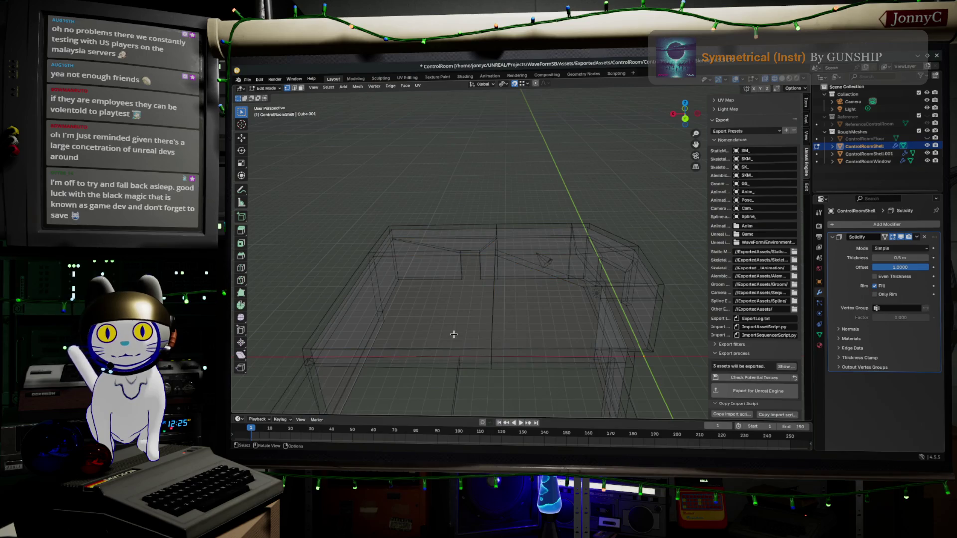
pyautogui.moveTo(427, 335)
pyautogui.mouseDown(button='middle')
pyautogui.moveTo(397, 329)
pyautogui.moveTo(423, 340)
pyautogui.mouseUp(button='middle')
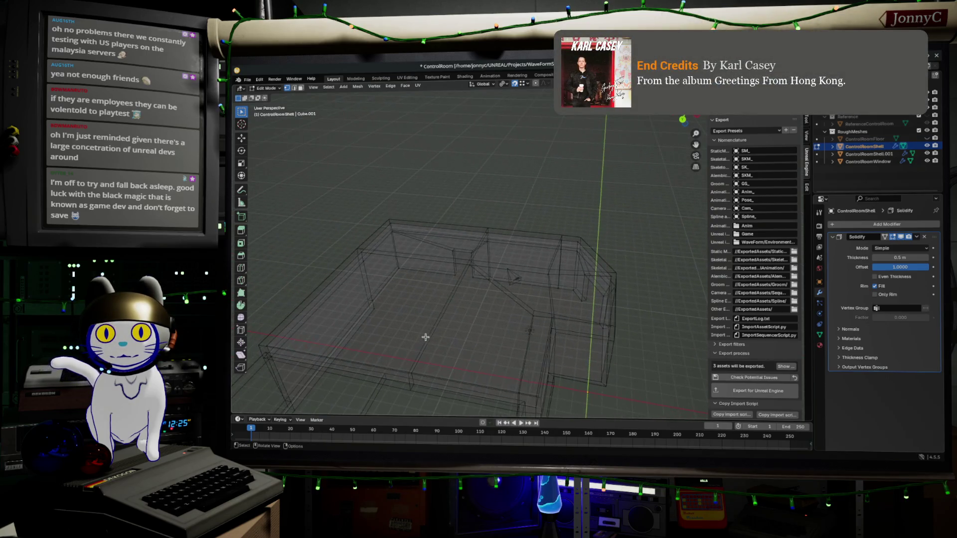
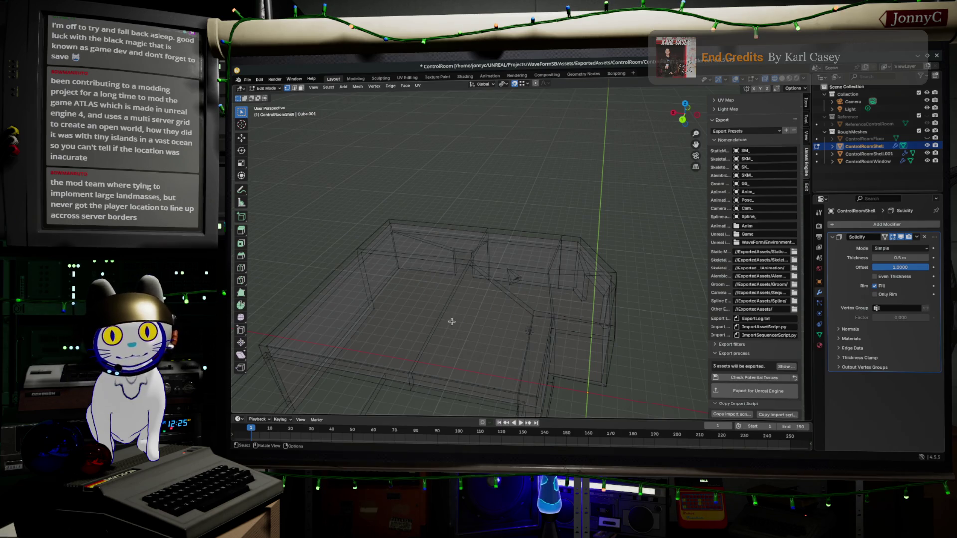
# Step: Switch to Unreal, enable realtime viewport updates (Ctrl+R) and save the current level FacilityLayout_DM010
pyautogui.moveTo(454, 318); pyautogui.dragTo(487, 317, button='middle')
pyautogui.hotkey('alt', 'Tab')
pyautogui.hotkey('ctrl', 'r')
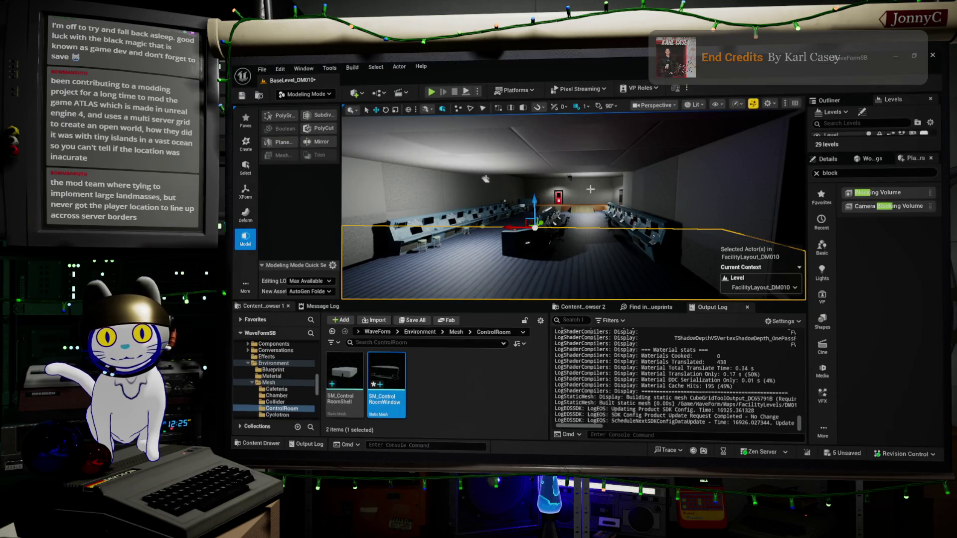
pyautogui.click(262, 72)
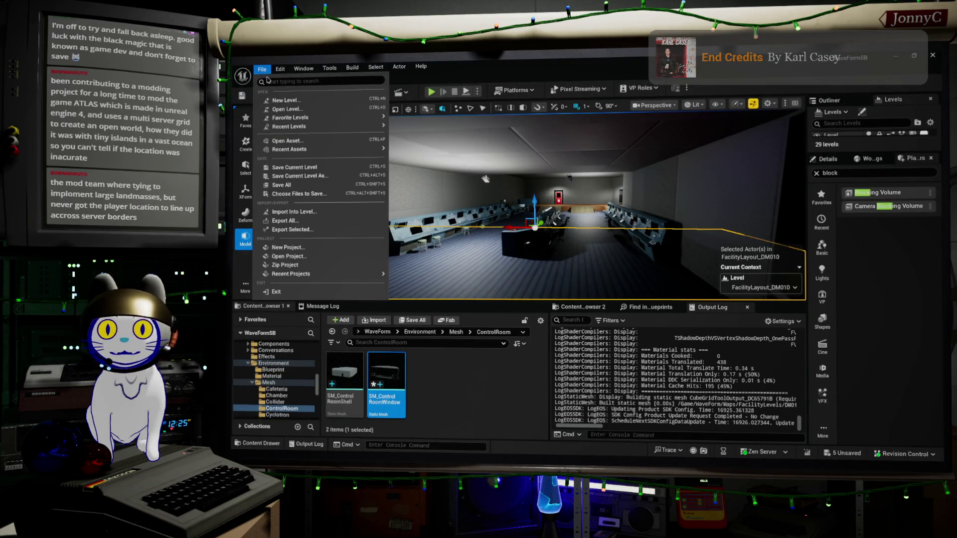
pyautogui.click(323, 167)
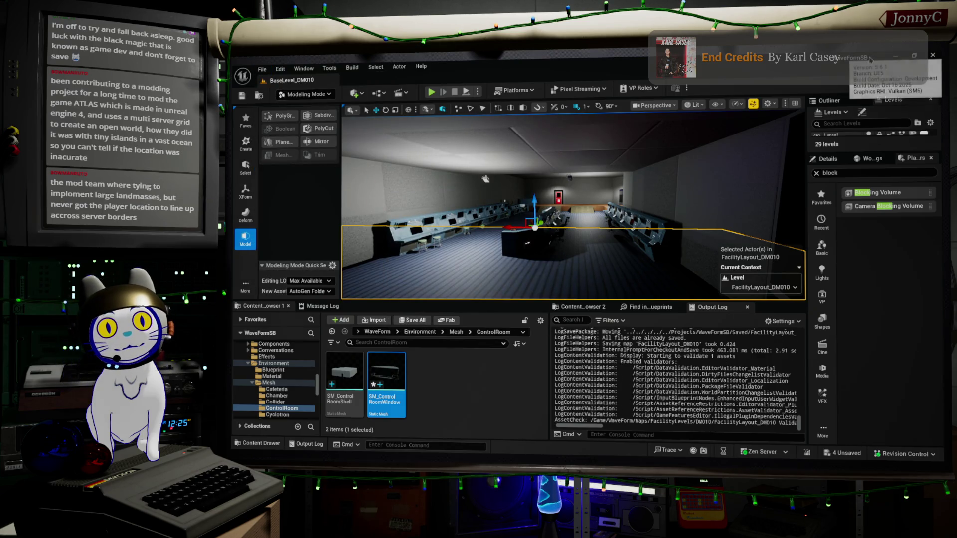
pyautogui.hotkey('alt', 'Tab')
pyautogui.scroll(2, 470, 271)
pyautogui.scroll(-2, 471, 271)
pyautogui.scroll(-3, 471, 271)
pyautogui.scroll(2, 470, 271)
# Step: Inspect the wireframe shell's gaps from several angles and box-select the left wall's edges and face
pyautogui.moveTo(471, 272)
pyautogui.mouseDown(button='middle')
pyautogui.moveTo(492, 278)
pyautogui.moveTo(388, 245)
pyautogui.moveTo(424, 255)
pyautogui.mouseUp(button='middle')
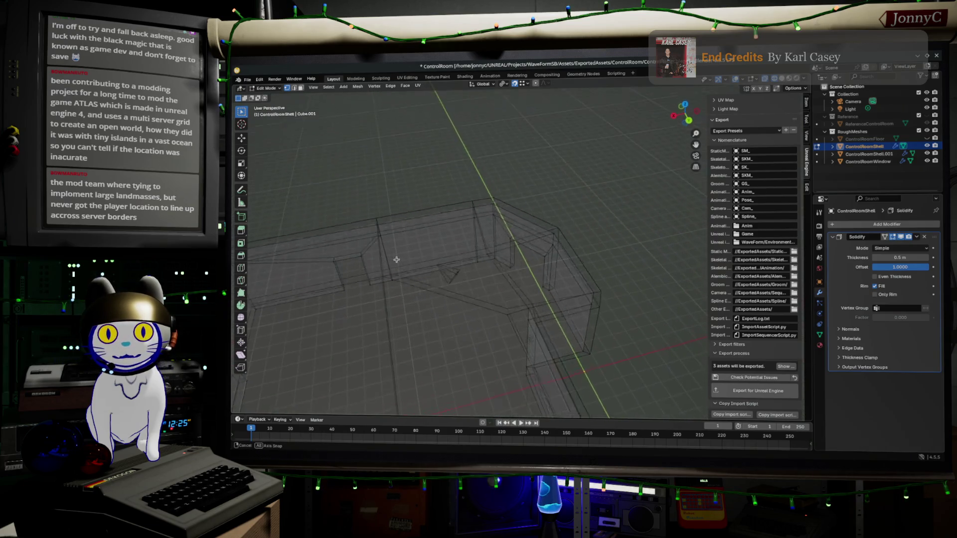
pyautogui.moveTo(546, 304)
pyautogui.mouseDown(button='middle')
pyautogui.moveTo(483, 261)
pyautogui.moveTo(545, 273)
pyautogui.moveTo(483, 289)
pyautogui.moveTo(452, 309)
pyautogui.moveTo(499, 267)
pyautogui.mouseUp(button='middle')
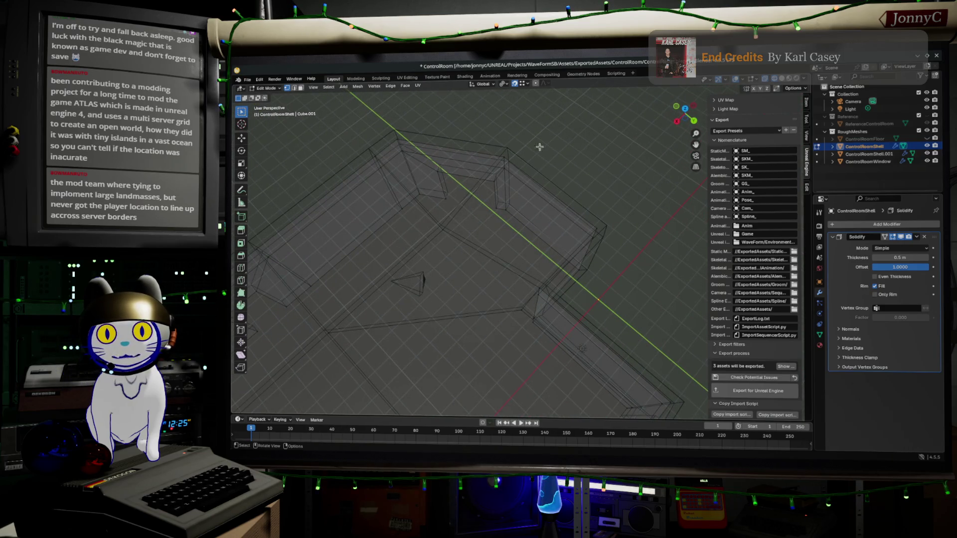
pyautogui.moveTo(519, 193)
pyautogui.keyDown('ctrl'); pyautogui.mouseDown(button='middle')
pyautogui.moveTo(537, 241)
pyautogui.moveTo(538, 217)
pyautogui.mouseUp(button='middle'); pyautogui.keyUp('ctrl')
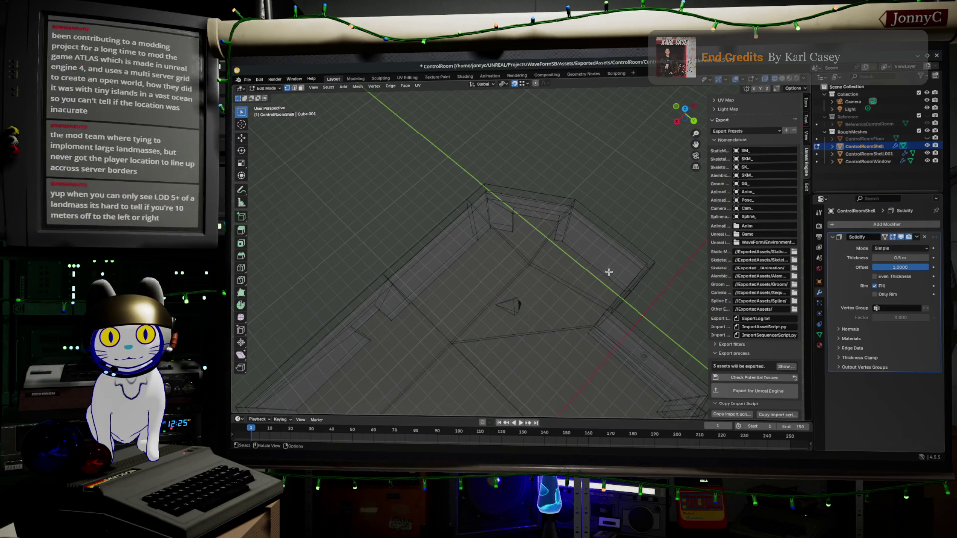
pyautogui.moveTo(573, 314)
pyautogui.mouseDown(button='middle')
pyautogui.moveTo(599, 306)
pyautogui.moveTo(532, 264)
pyautogui.moveTo(456, 249)
pyautogui.moveTo(567, 263)
pyautogui.moveTo(523, 199)
pyautogui.mouseUp(button='middle')
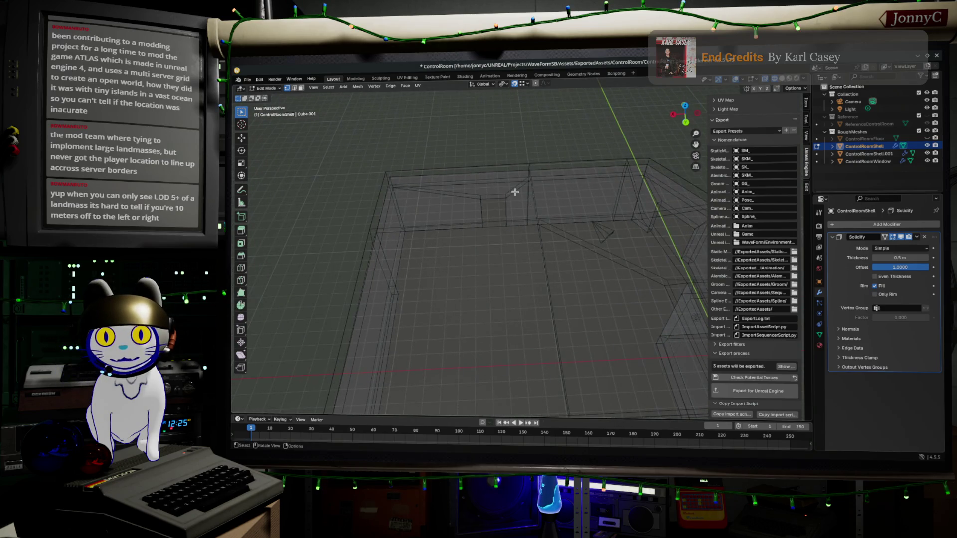
pyautogui.moveTo(429, 233); pyautogui.dragTo(286, 239, button='middle')
pyautogui.moveTo(372, 217)
pyautogui.mouseDown(button='middle')
pyautogui.moveTo(494, 197)
pyautogui.moveTo(453, 232)
pyautogui.mouseUp(button='middle')
pyautogui.moveTo(308, 207); pyautogui.dragTo(374, 366)
pyautogui.moveTo(433, 98); pyautogui.dragTo(474, 244)
pyautogui.moveTo(482, 97)
pyautogui.mouseDown()
pyautogui.moveTo(516, 209)
pyautogui.moveTo(476, 200)
pyautogui.mouseUp()
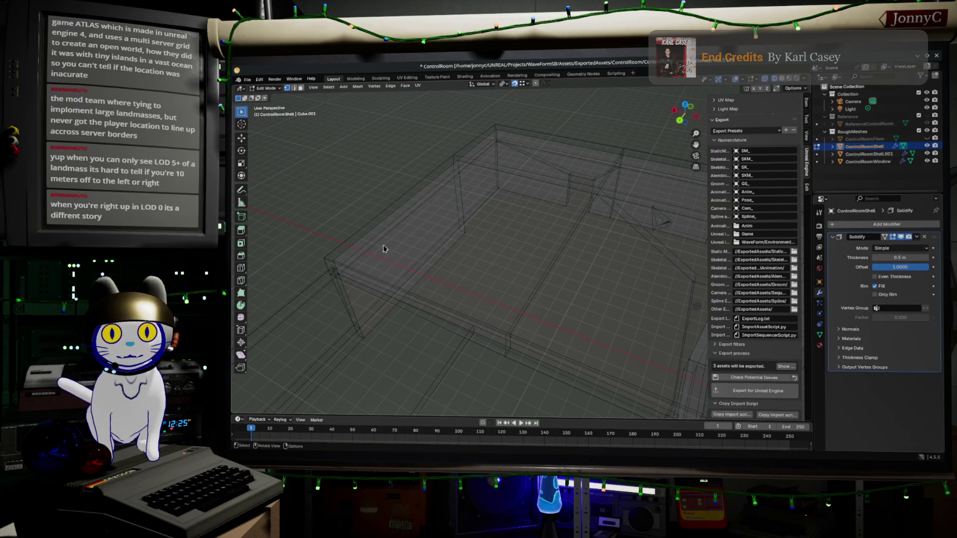
# Step: Add the front wall leg's edges and faces to the selection from a new angle
pyautogui.moveTo(389, 253); pyautogui.dragTo(589, 201, button='middle')
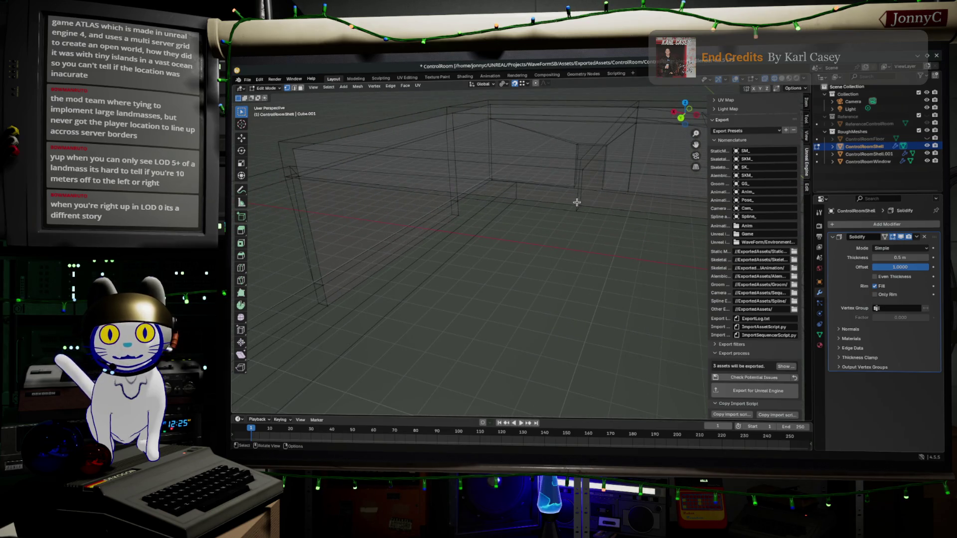
pyautogui.moveTo(588, 200); pyautogui.dragTo(421, 248, button='middle')
pyautogui.moveTo(343, 146); pyautogui.dragTo(406, 308)
pyautogui.keyDown('shift'); pyautogui.moveTo(448, 112); pyautogui.dragTo(497, 264); pyautogui.keyUp('shift')
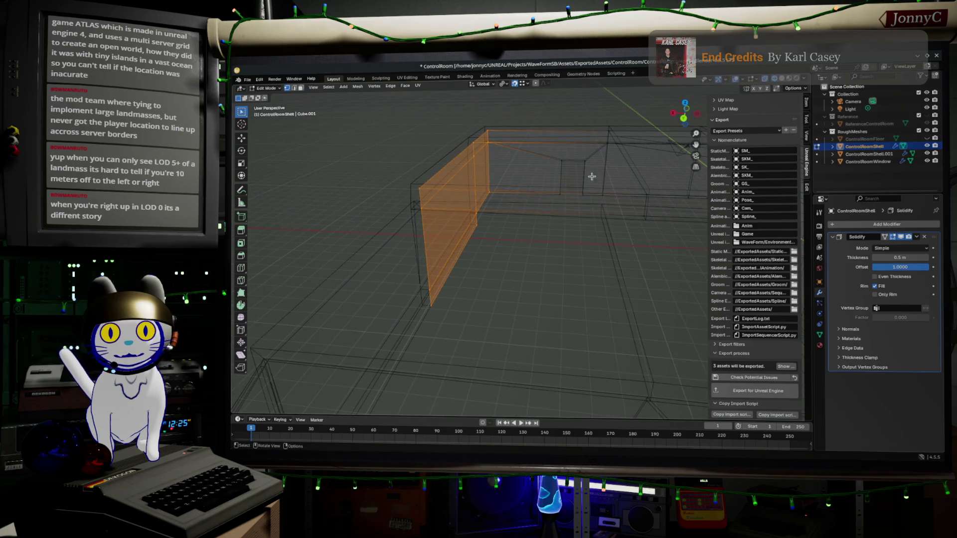
# Step: Check the selected wall from both sides, then start a duplicate/move of its faces
pyautogui.moveTo(560, 208); pyautogui.dragTo(456, 243, button='middle')
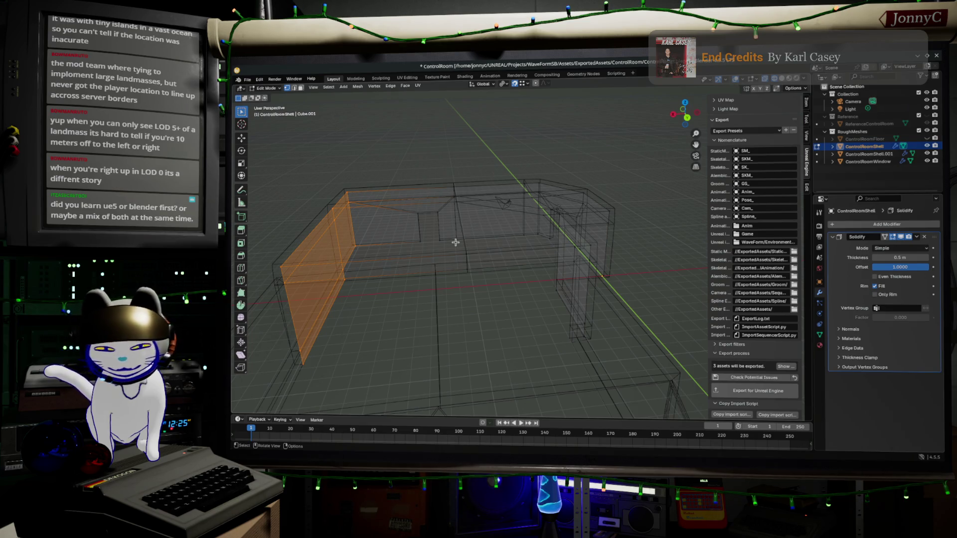
pyautogui.moveTo(437, 271)
pyautogui.mouseDown(button='middle')
pyautogui.moveTo(610, 277)
pyautogui.moveTo(588, 273)
pyautogui.mouseUp(button='middle')
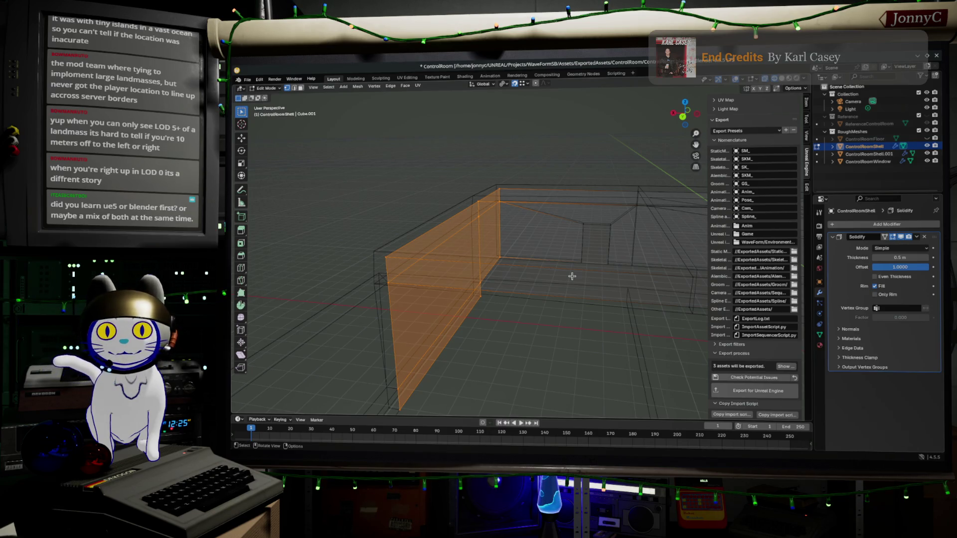
pyautogui.scroll(-2, 565, 271)
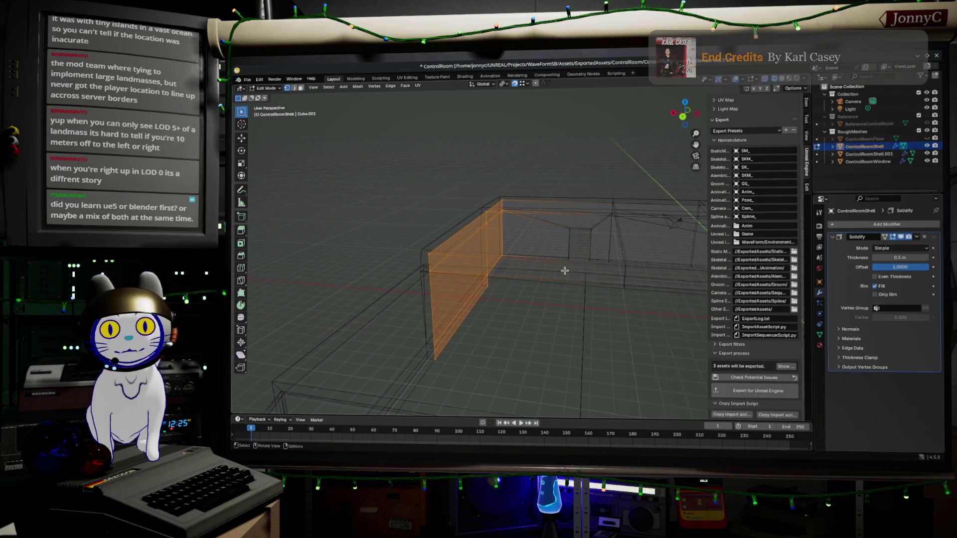
pyautogui.moveTo(571, 269)
pyautogui.mouseDown(button='middle')
pyautogui.moveTo(513, 250)
pyautogui.moveTo(511, 225)
pyautogui.mouseUp(button='middle')
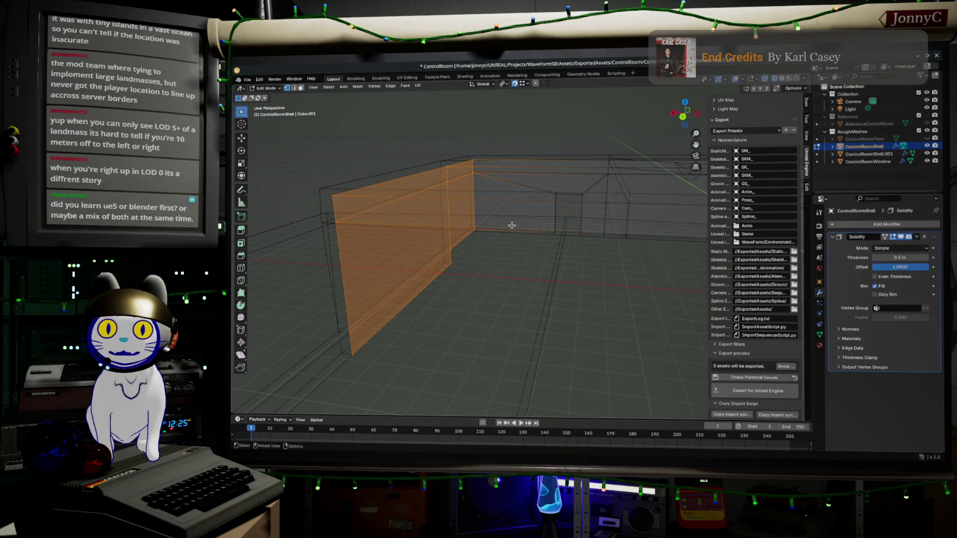
pyautogui.press('g')
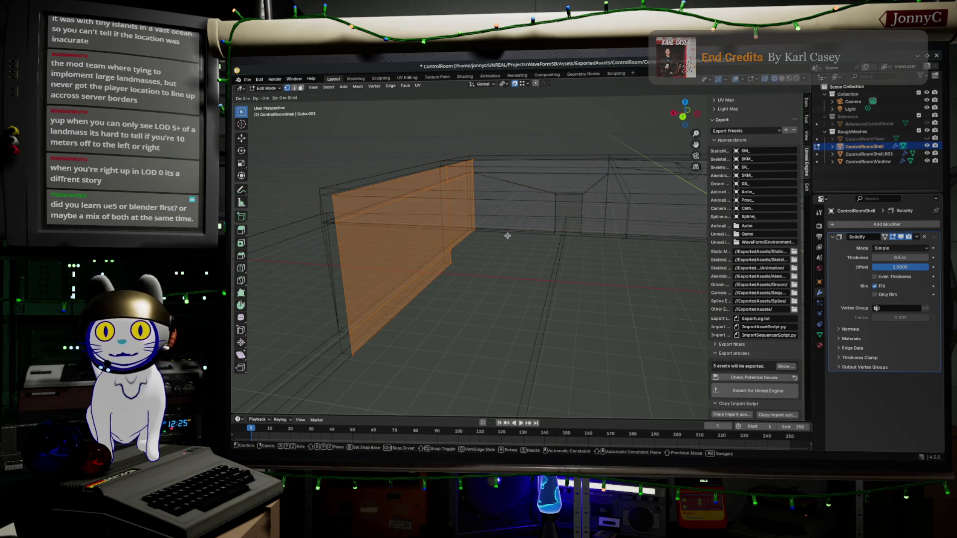
# Step: Keep the duplicated side wall in place and separate it as new object ControlRoomShell.002
pyautogui.click(507, 236)
pyautogui.press('p')
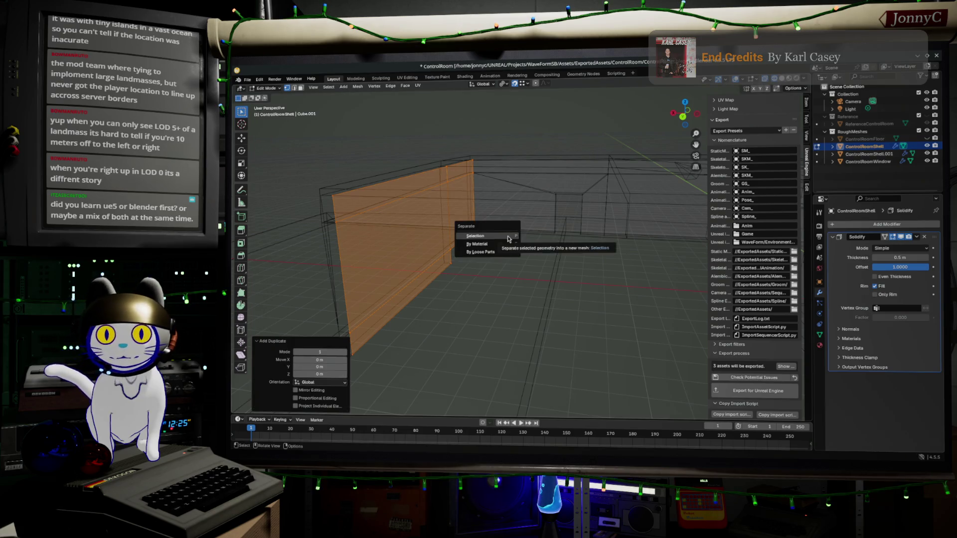
pyautogui.click(507, 236)
pyautogui.moveTo(507, 236)
pyautogui.mouseDown(button='middle')
pyautogui.moveTo(578, 226)
pyautogui.moveTo(554, 242)
pyautogui.moveTo(560, 232)
pyautogui.mouseUp(button='middle')
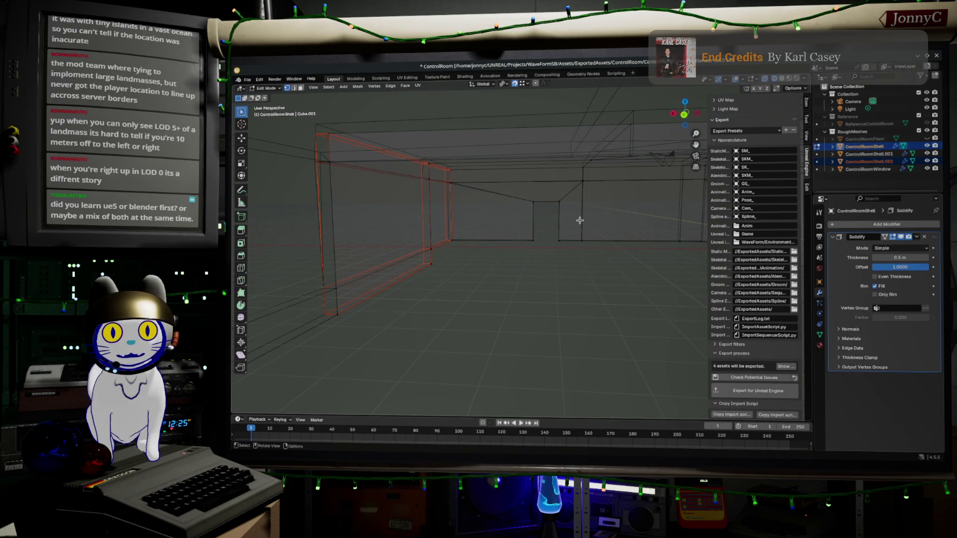
pyautogui.moveTo(589, 247); pyautogui.dragTo(445, 164)
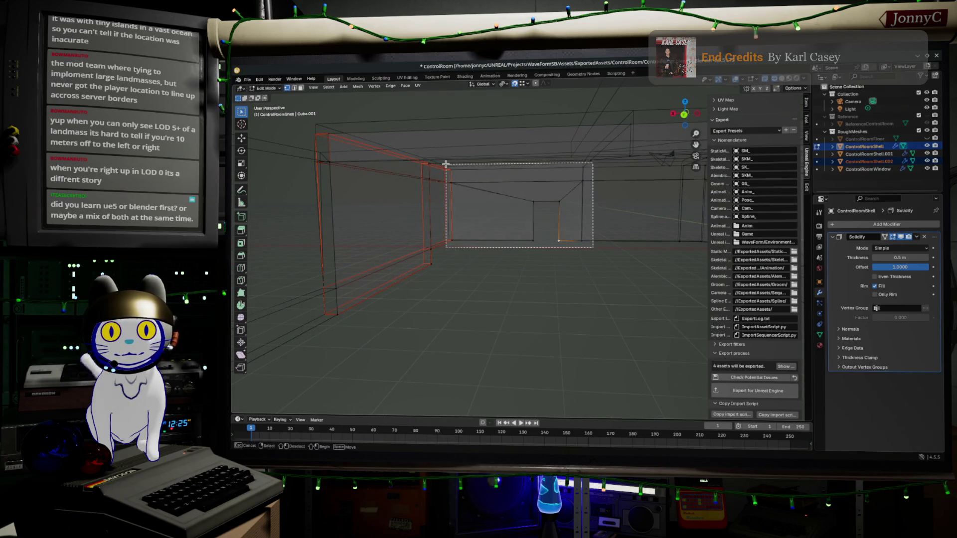
# Step: Drop to object mode, reselect the ControlRoomShell object and re-enter edit mode
pyautogui.press('Tab')
pyautogui.click(507, 226)
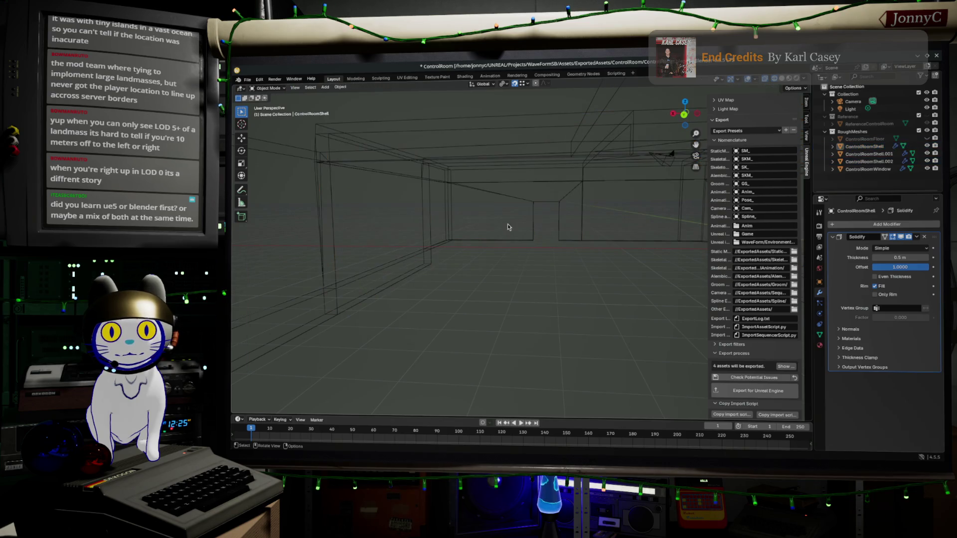
pyautogui.click(527, 203)
pyautogui.click(468, 186)
pyautogui.press('Tab')
# Step: Duplicate the far doorway wall faces in place and separate them as ControlRoomShell.003
pyautogui.moveTo(440, 161); pyautogui.dragTo(596, 285)
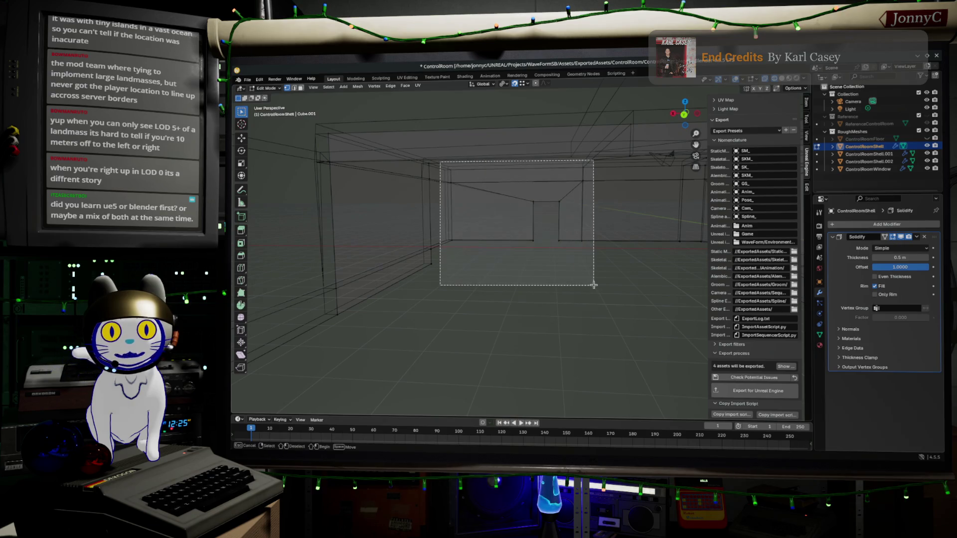
pyautogui.hotkey('shift', 'd')
pyautogui.press('Escape')
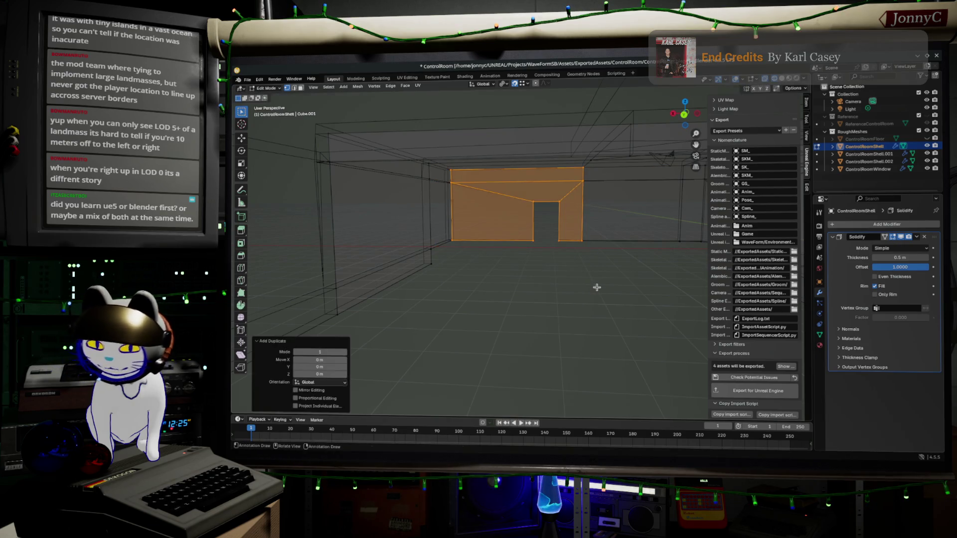
pyautogui.press('p')
pyautogui.click(598, 291)
# Step: Select the doorway's edges, wall faces and top faces, then return to object mode with nothing selected
pyautogui.moveTo(595, 283)
pyautogui.mouseDown(button='middle')
pyautogui.moveTo(494, 306)
pyautogui.moveTo(546, 267)
pyautogui.moveTo(480, 229)
pyautogui.mouseUp(button='middle')
pyautogui.scroll(3, 509, 300)
pyautogui.click(455, 205)
pyautogui.scroll(-2, 460, 181)
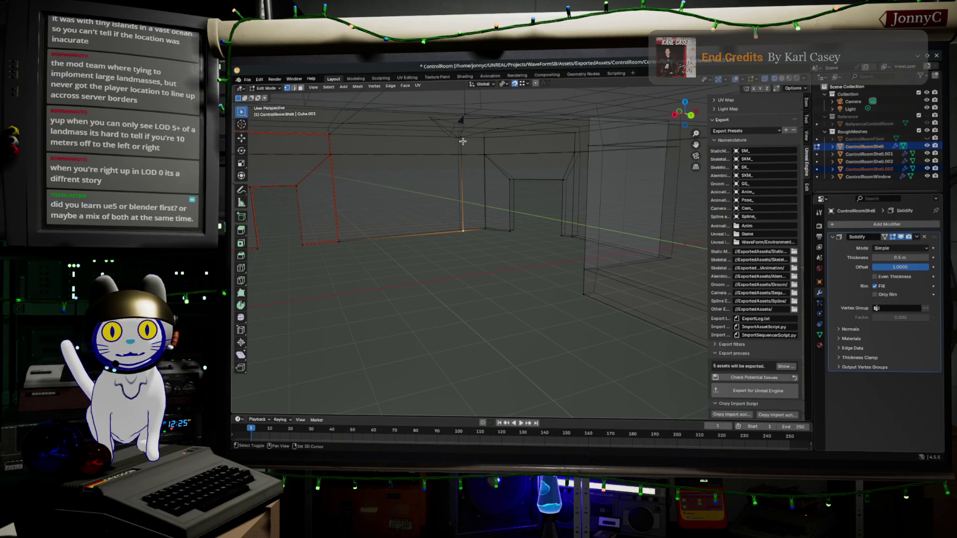
pyautogui.scroll(2, 482, 152)
pyautogui.moveTo(483, 153); pyautogui.dragTo(621, 236)
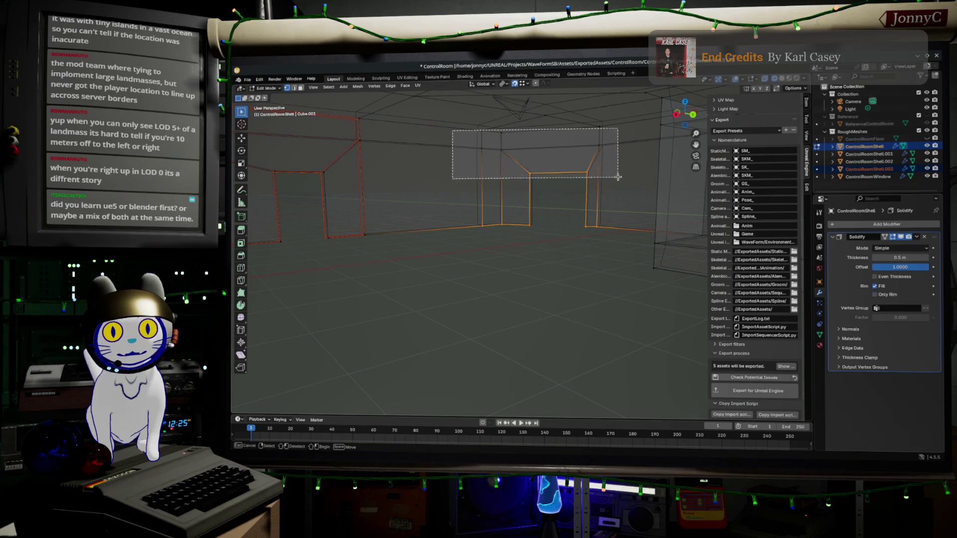
pyautogui.moveTo(451, 129); pyautogui.dragTo(622, 180)
pyautogui.keyDown('shift'); pyautogui.moveTo(587, 112); pyautogui.dragTo(621, 145); pyautogui.keyUp('shift')
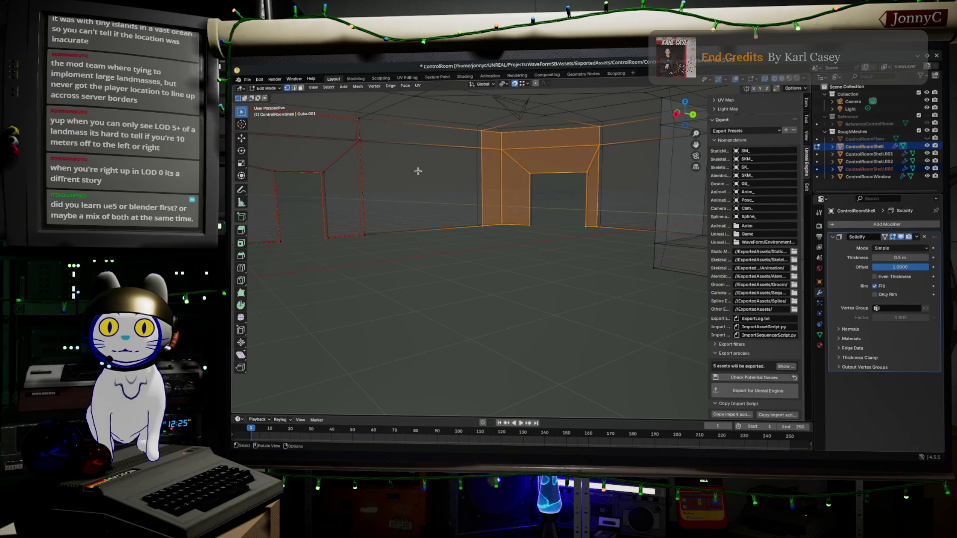
pyautogui.press('Tab')
pyautogui.hotkey('alt', 'a')
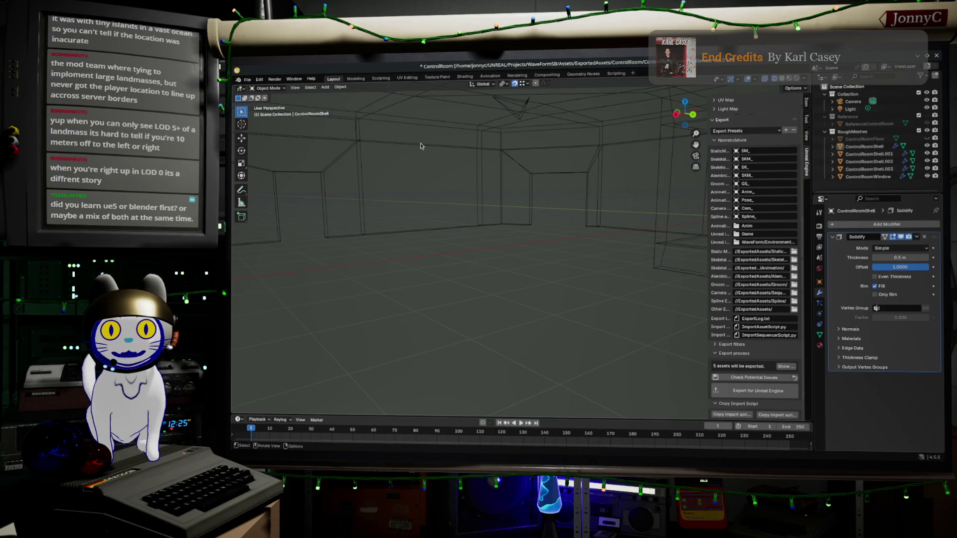
# Step: In edit mode, select the left corner wall section and fill its opening with a new face (F)
pyautogui.press('Tab')
pyautogui.keyDown('alt'); pyautogui.click(356, 116); pyautogui.keyUp('alt')
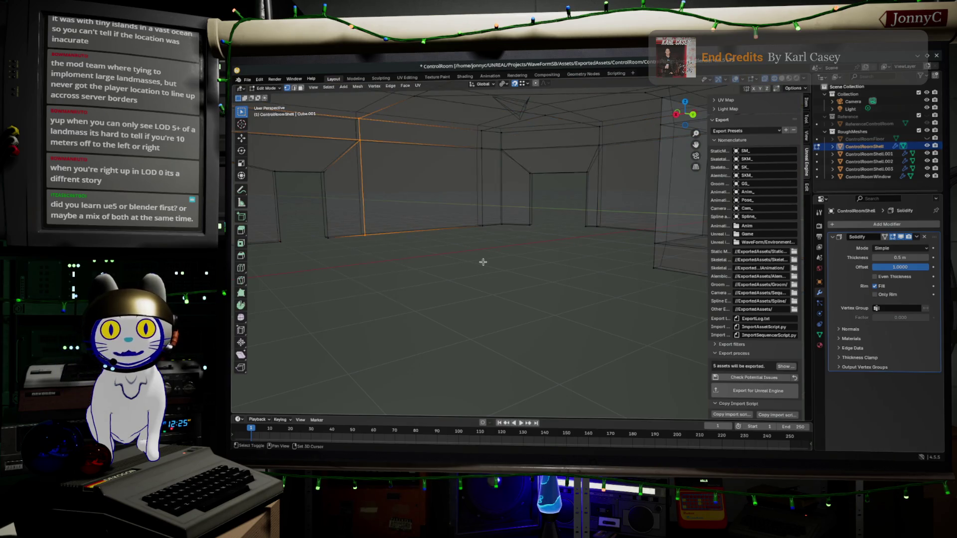
pyautogui.keyDown('shift'); pyautogui.click(479, 188); pyautogui.keyUp('shift')
pyautogui.press('f')
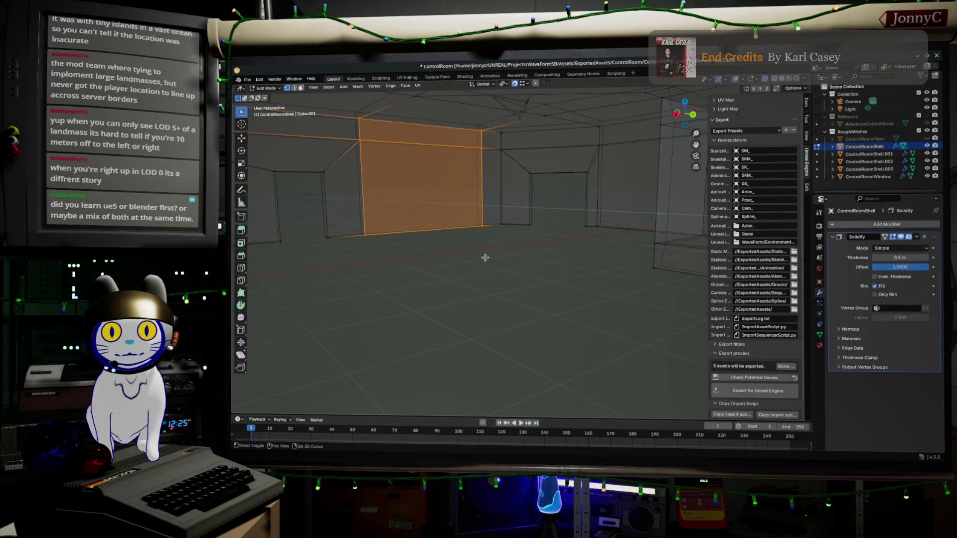
# Step: Duplicate the filled wall face in place and separate it as ControlRoomShell.004
pyautogui.hotkey('shift', 'd')
pyautogui.click(514, 315)
pyautogui.press('p')
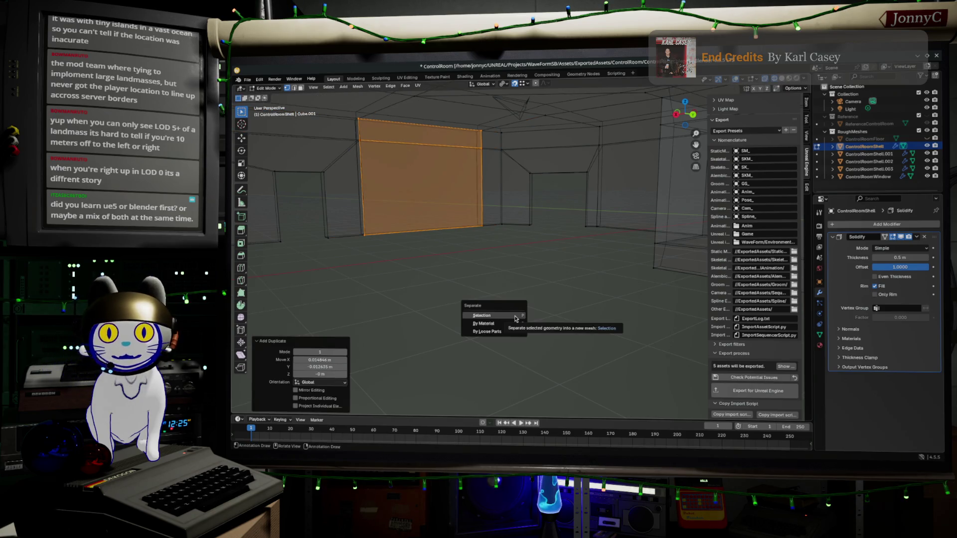
pyautogui.click(514, 315)
# Step: Return to object mode, toggle select-all/deselect to check the shell pieces, and go back into edit mode
pyautogui.press('Tab')
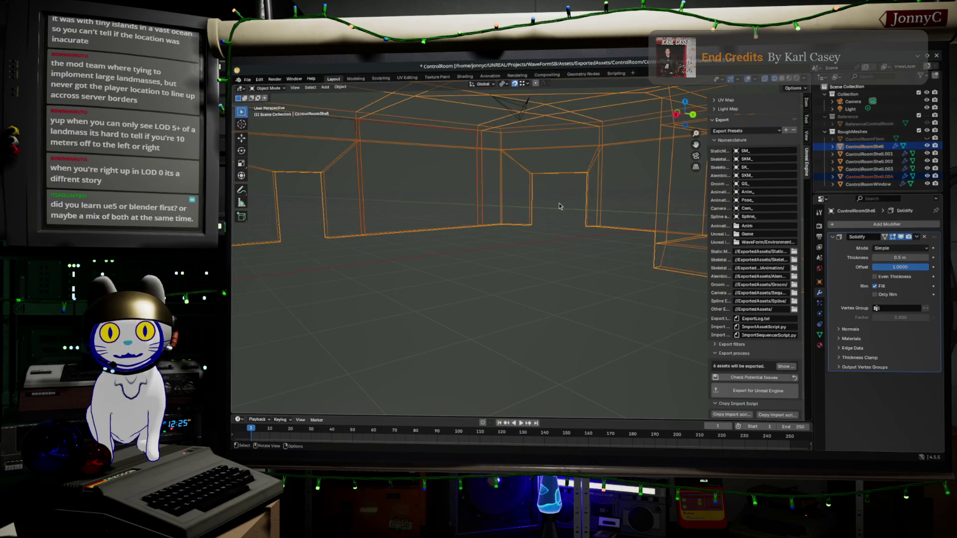
pyautogui.hotkey('alt', 'a')
pyautogui.press('a')
pyautogui.hotkey('alt', 'a')
pyautogui.press('a')
pyautogui.hotkey('alt', 'a')
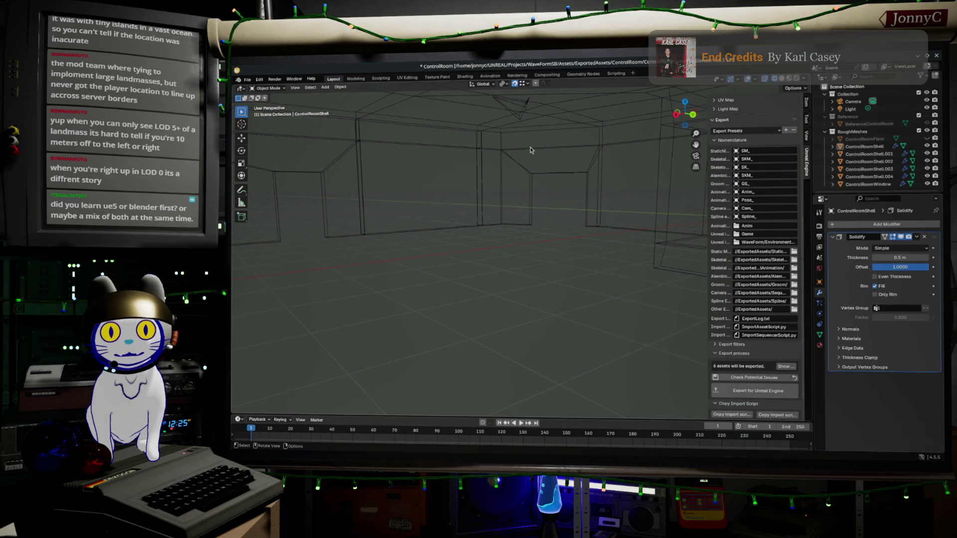
pyautogui.press('a')
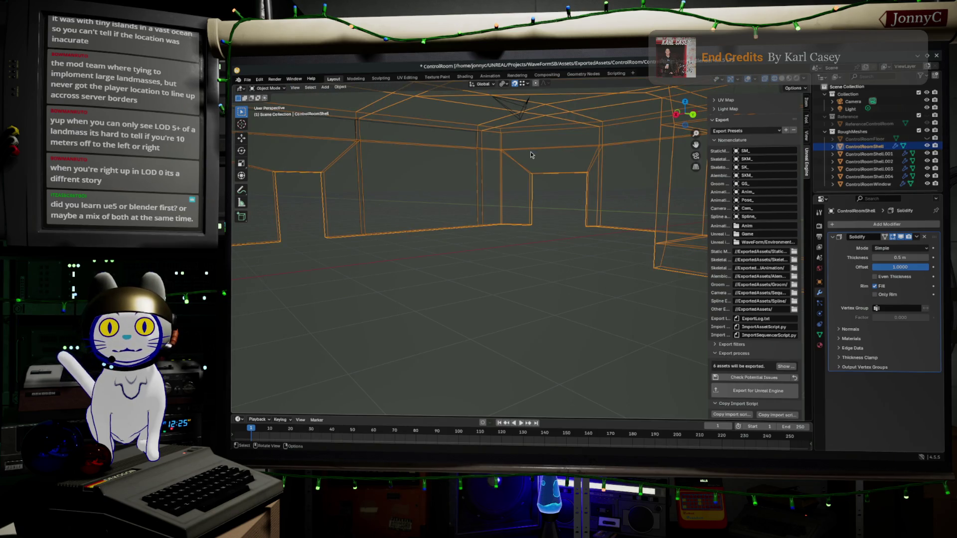
pyautogui.press('Tab')
pyautogui.press('Tab')
pyautogui.press('Tab')
# Step: Box-select the centre wall faces near the far doorway, reorienting between selections
pyautogui.moveTo(474, 119); pyautogui.dragTo(567, 293)
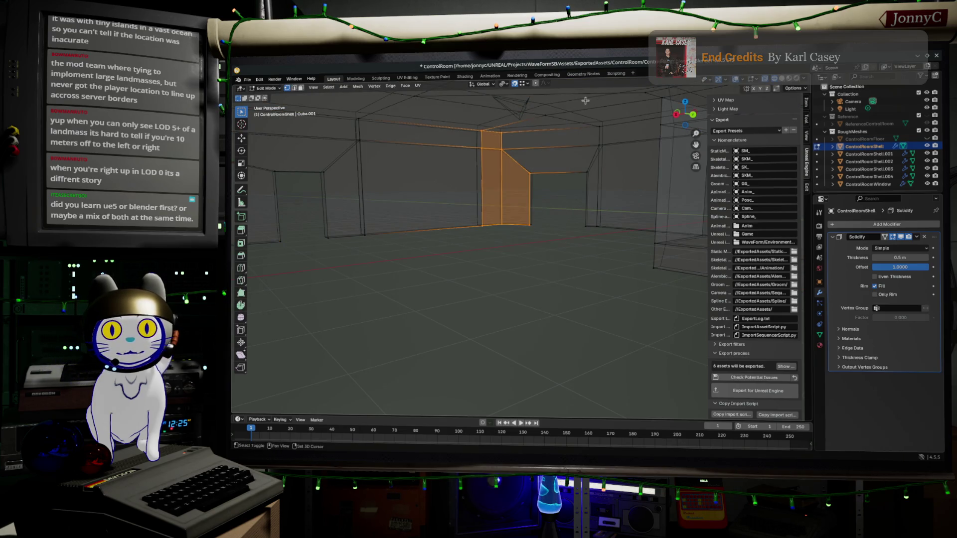
pyautogui.moveTo(564, 118); pyautogui.dragTo(406, 214, button='middle')
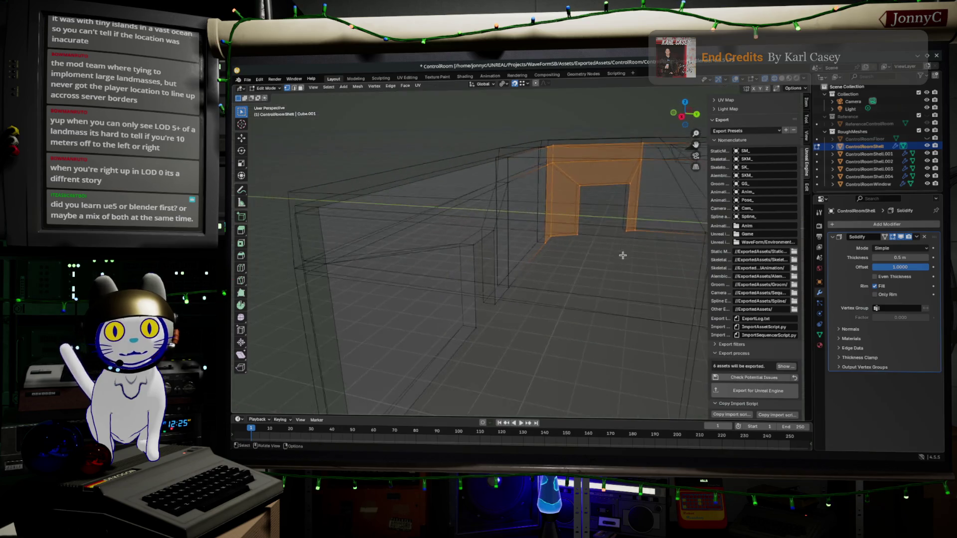
pyautogui.scroll(3, 405, 213)
pyautogui.moveTo(406, 213)
pyautogui.mouseDown(button='middle')
pyautogui.moveTo(531, 218)
pyautogui.moveTo(482, 109)
pyautogui.mouseUp(button='middle')
pyautogui.moveTo(481, 109); pyautogui.dragTo(513, 332)
pyautogui.moveTo(514, 331)
pyautogui.mouseDown(button='middle')
pyautogui.moveTo(497, 327)
pyautogui.moveTo(371, 197)
pyautogui.mouseUp(button='middle')
pyautogui.moveTo(339, 173)
pyautogui.mouseDown()
pyautogui.moveTo(393, 239)
pyautogui.moveTo(588, 381)
pyautogui.mouseUp()
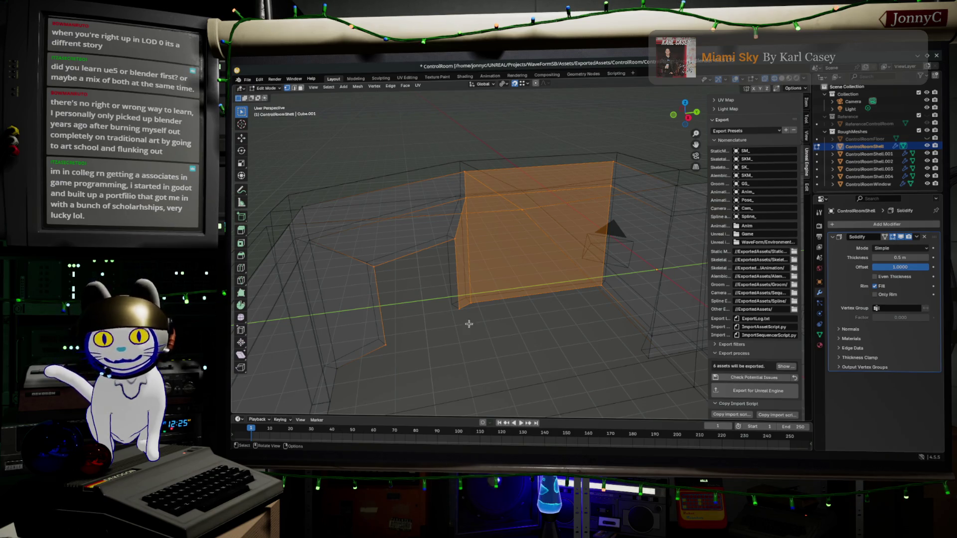
# Step: Shift-add the top face and lower left wall face to the selection and turn the view toward the doorway
pyautogui.press('shift')
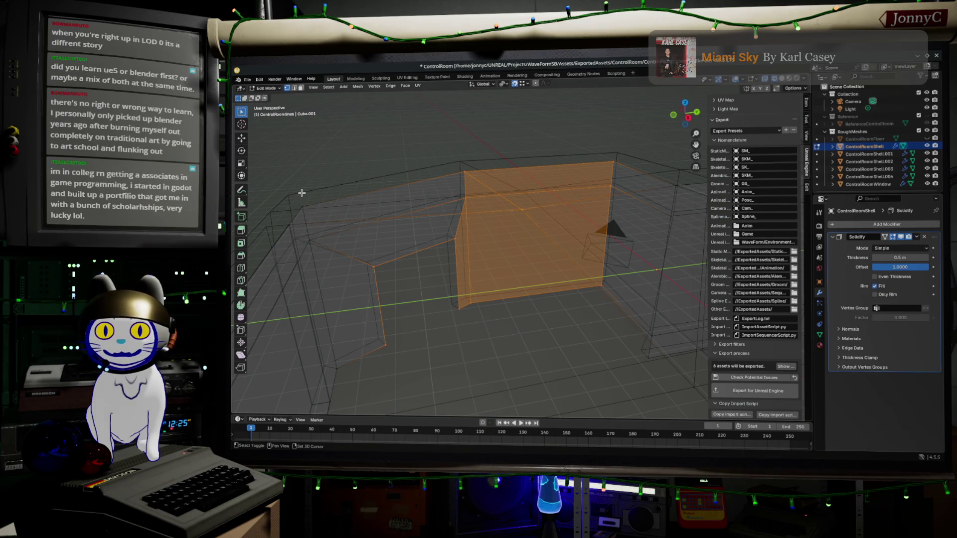
pyautogui.keyDown('shift'); pyautogui.click(329, 256); pyautogui.keyUp('shift')
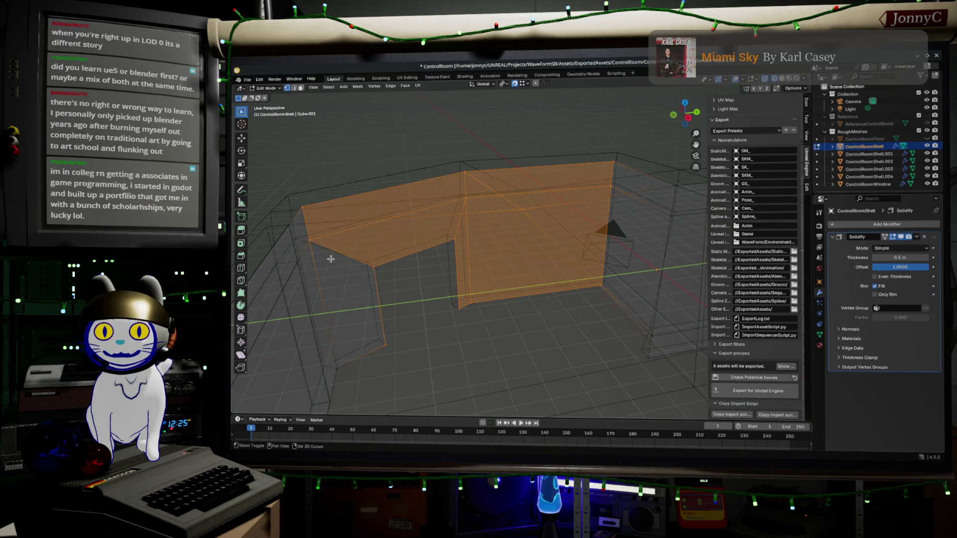
pyautogui.keyDown('shift'); pyautogui.click(336, 363); pyautogui.keyUp('shift')
pyautogui.keyDown('shift'); pyautogui.moveTo(509, 363); pyautogui.dragTo(551, 352, button='middle'); pyautogui.keyUp('shift')
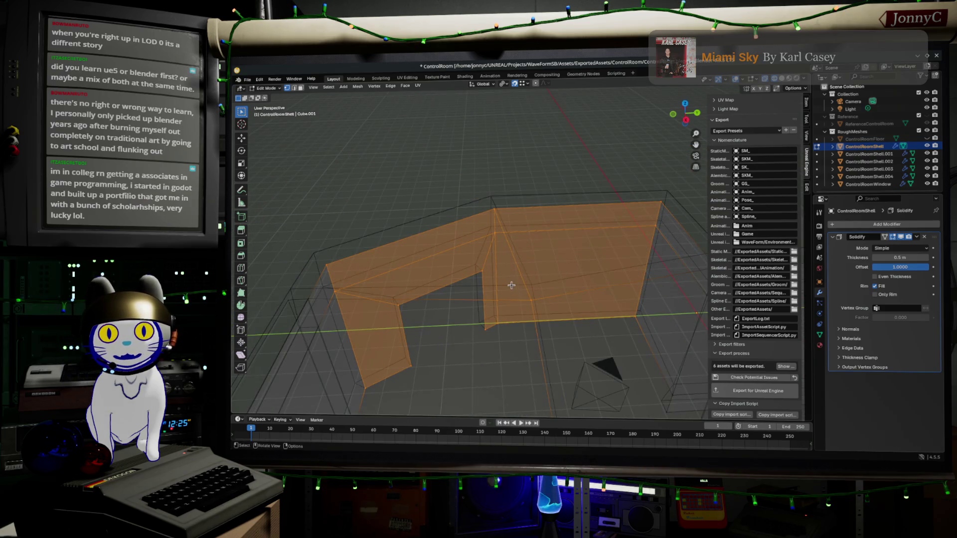
pyautogui.moveTo(569, 363)
pyautogui.mouseDown(button='middle')
pyautogui.moveTo(556, 345)
pyautogui.moveTo(592, 361)
pyautogui.mouseUp(button='middle')
pyautogui.moveTo(607, 364); pyautogui.dragTo(591, 367, button='middle')
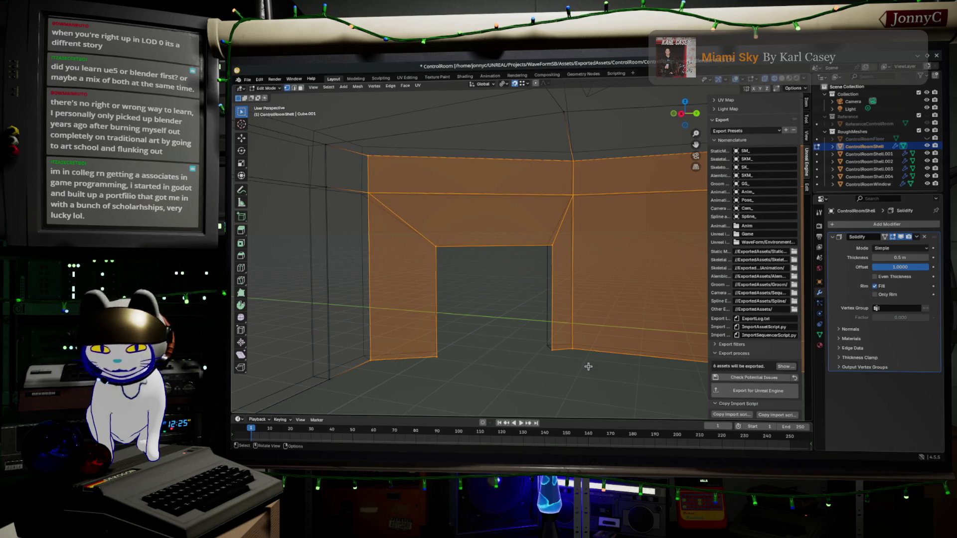
pyautogui.press('d')
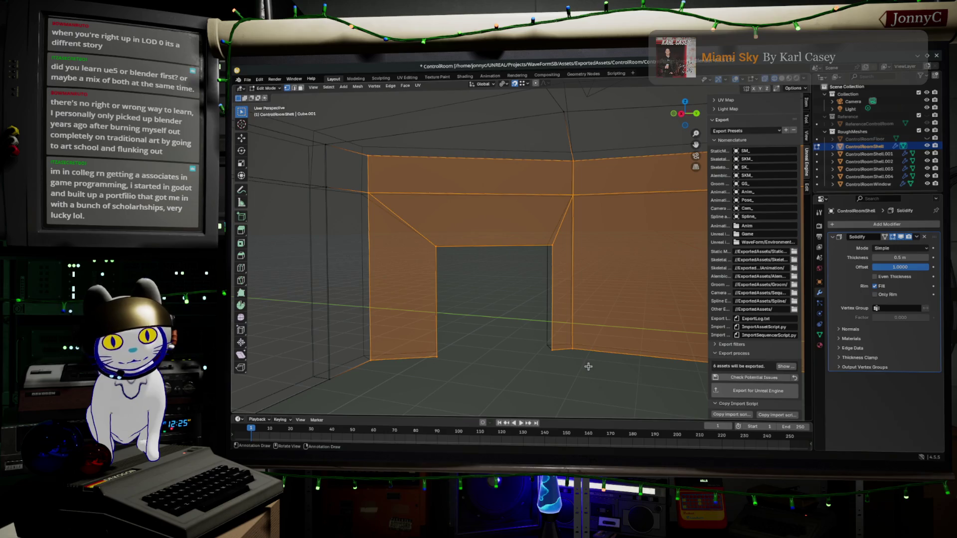
pyautogui.keyDown('ctrl'); pyautogui.scroll(3, 505, 326); pyautogui.keyUp('ctrl')
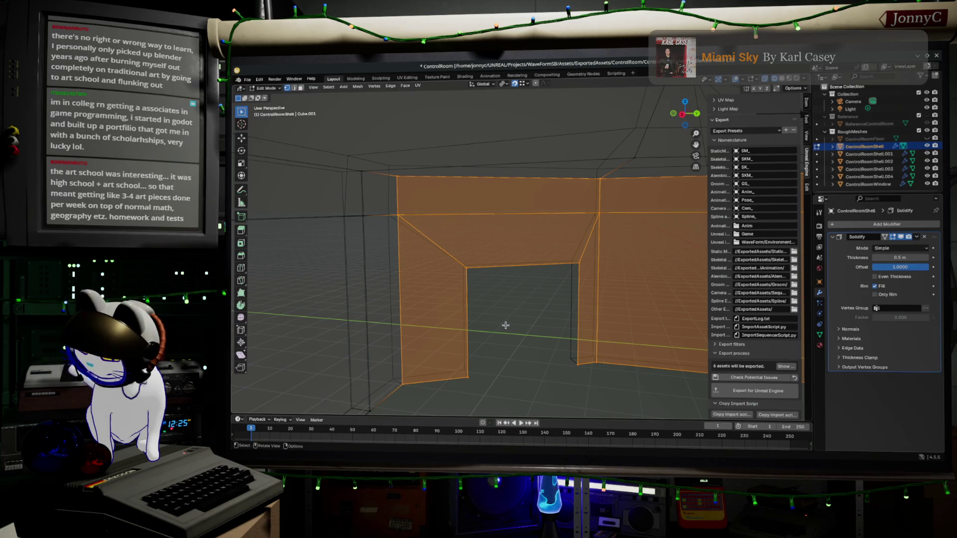
# Step: Duplicate the doorway walls in place, separate them as ControlRoomShell.005, make it active and hide it
pyautogui.hotkey('shift', 'd')
pyautogui.press('Escape')
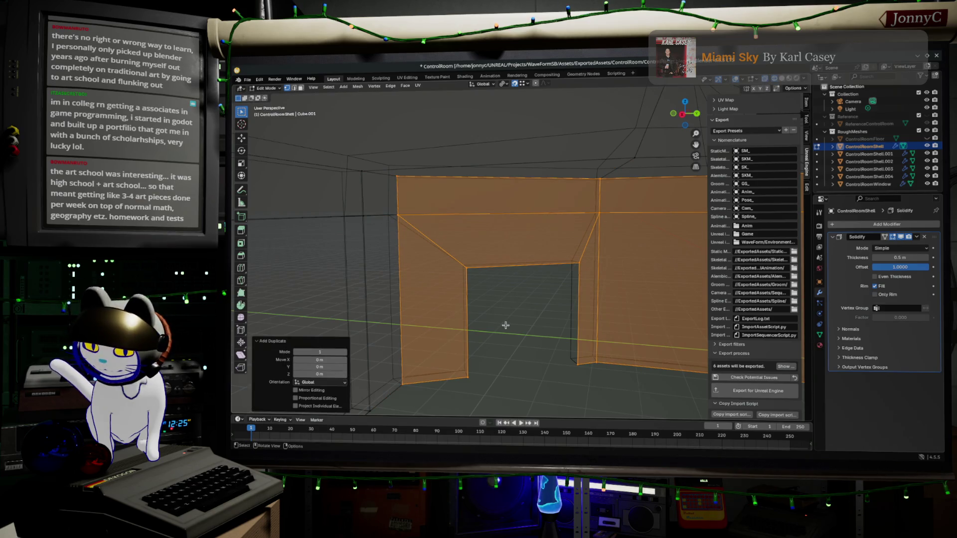
pyautogui.press('p')
pyautogui.click(506, 330)
pyautogui.scroll(-2, 551, 296)
pyautogui.press('Tab')
pyautogui.click(560, 301)
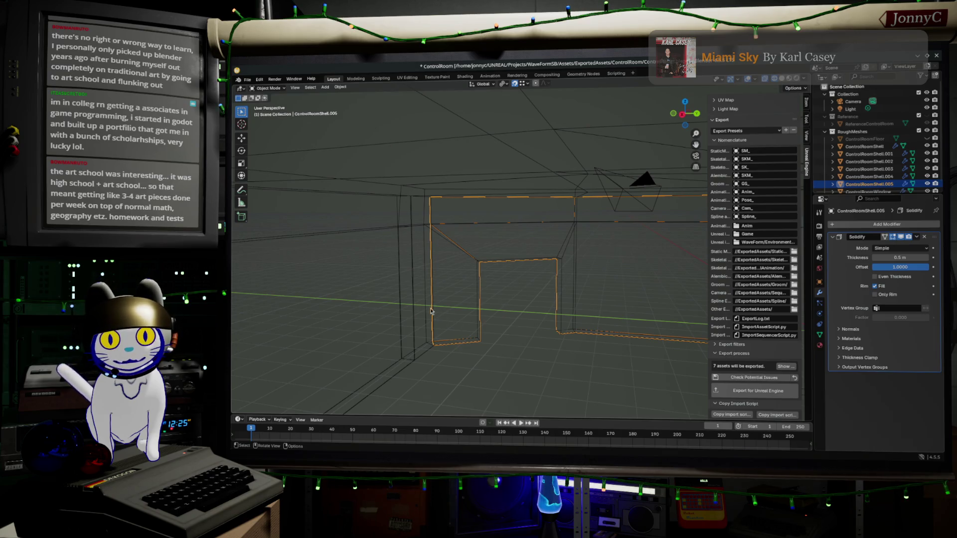
pyautogui.click(927, 184)
# Step: Orbit closer to the walls and resume editing the main ControlRoomShell mesh
pyautogui.moveTo(656, 261)
pyautogui.mouseDown(button='middle')
pyautogui.moveTo(521, 241)
pyautogui.moveTo(457, 210)
pyautogui.moveTo(475, 215)
pyautogui.mouseUp(button='middle')
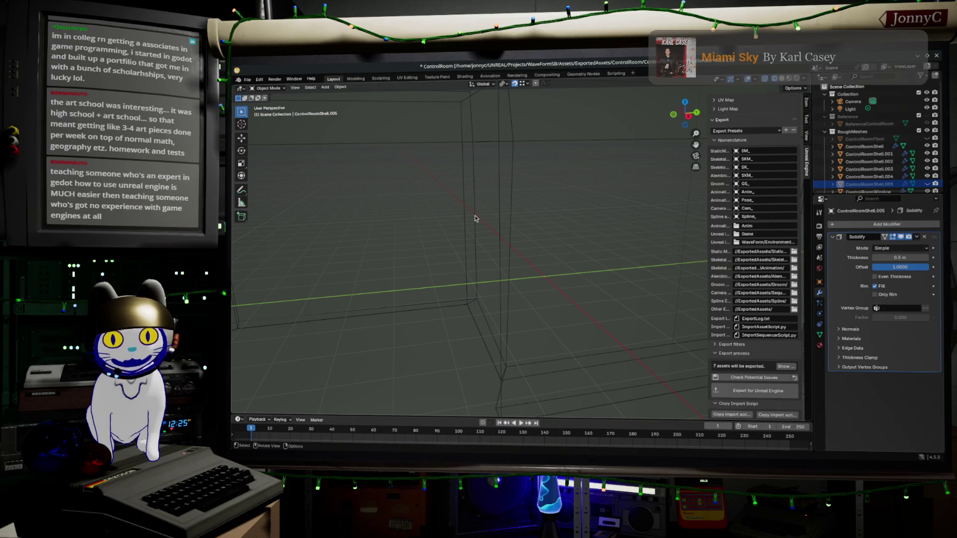
pyautogui.press('Tab')
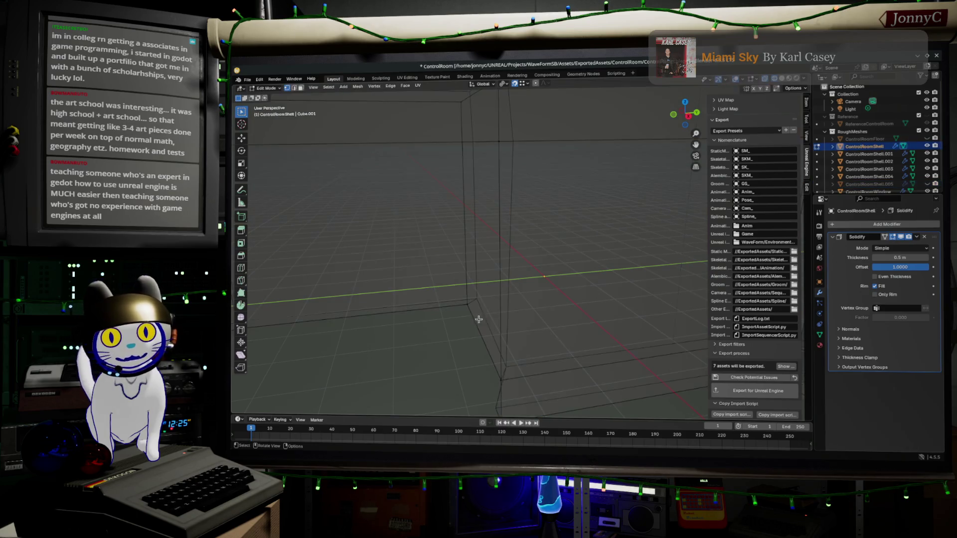
# Step: Select the corner edges, the vertical wall face and its upper face as the next panel to split
pyautogui.click(461, 297)
pyautogui.moveTo(479, 326); pyautogui.dragTo(550, 288, button='middle')
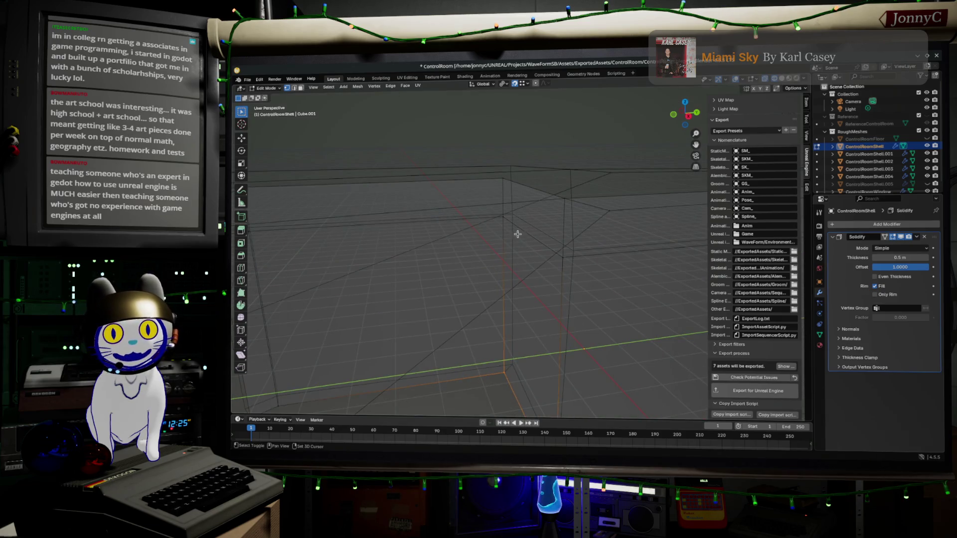
pyautogui.moveTo(487, 209); pyautogui.dragTo(591, 327)
pyautogui.keyDown('shift'); pyautogui.moveTo(499, 150); pyautogui.dragTo(582, 251); pyautogui.keyUp('shift')
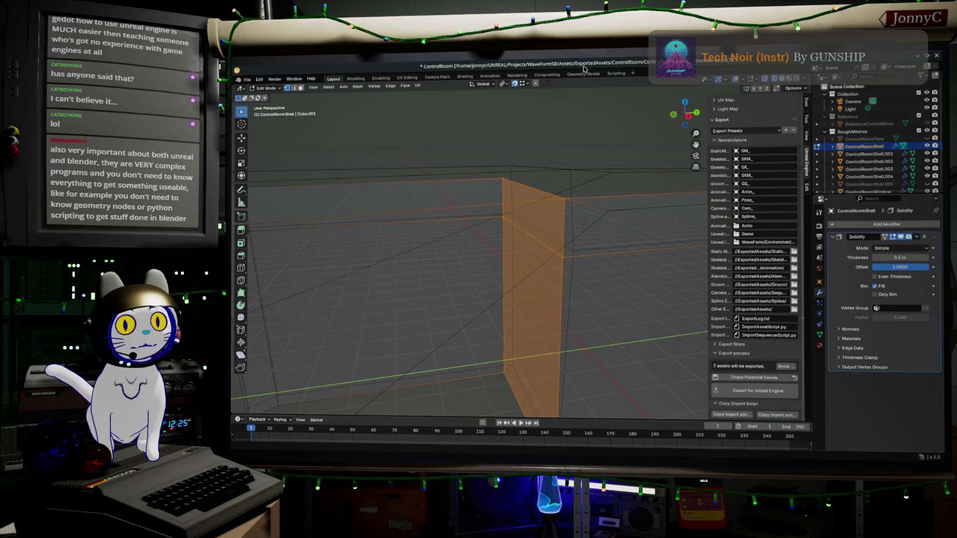
pyautogui.click(634, 75)
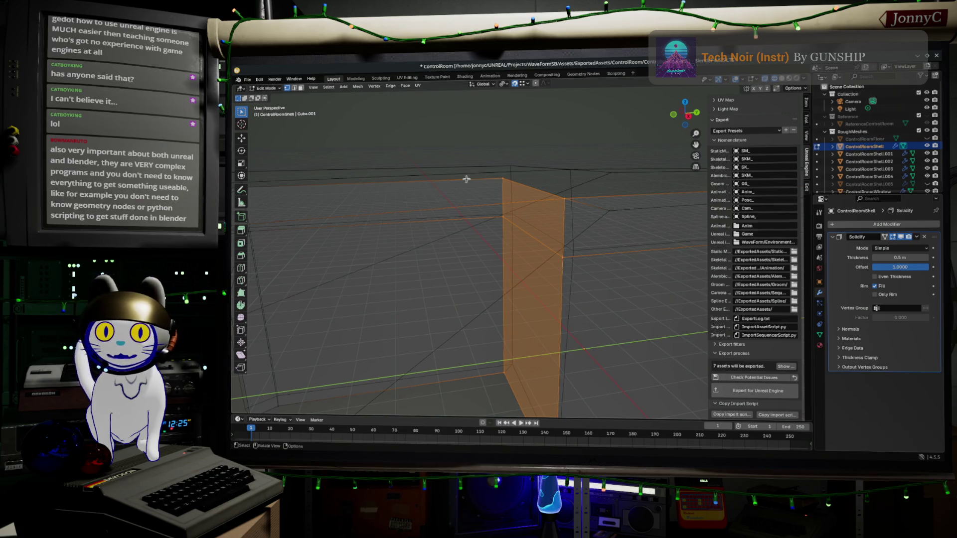
pyautogui.scroll(-3, 571, 250)
pyautogui.scroll(-2, 554, 258)
pyautogui.moveTo(544, 265); pyautogui.dragTo(541, 267, button='middle')
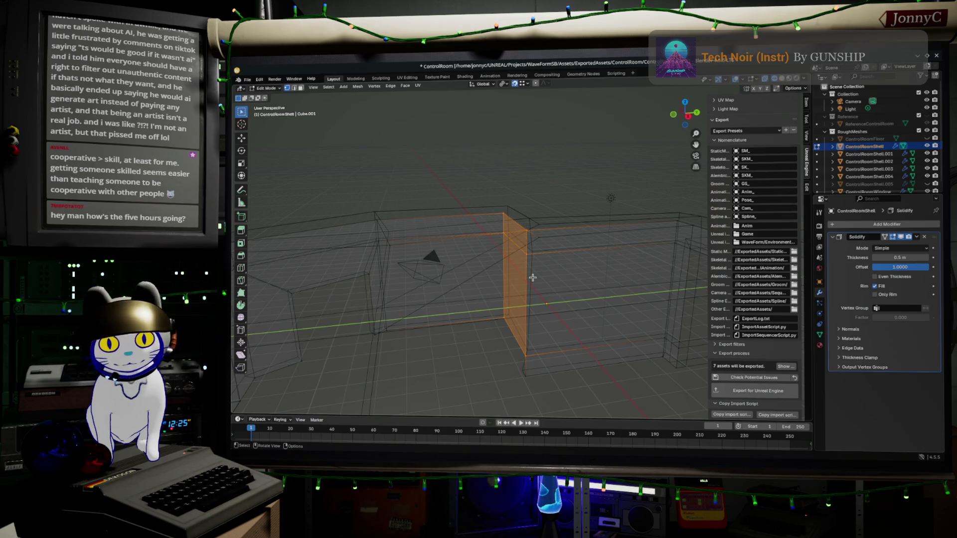
pyautogui.hotkey('alt', 'Tab')
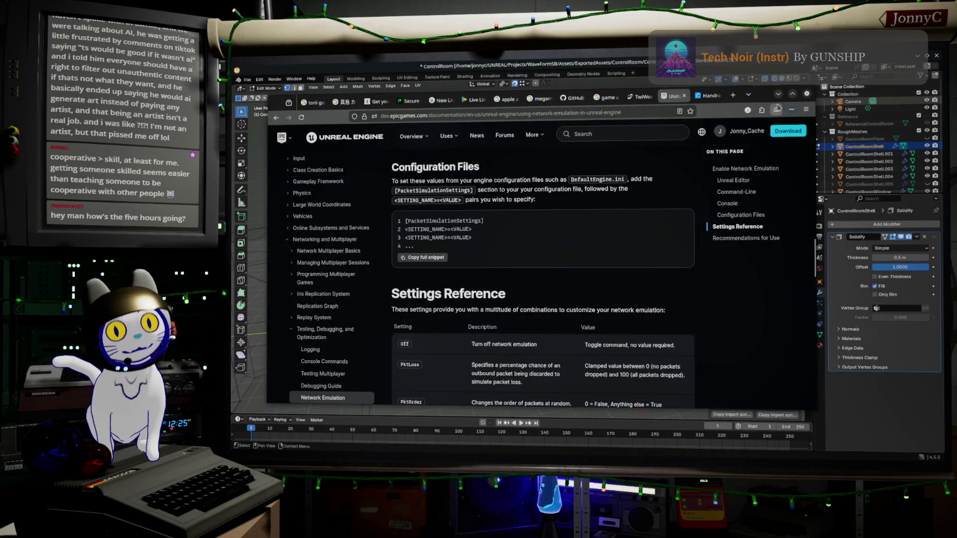
pyautogui.click(779, 95)
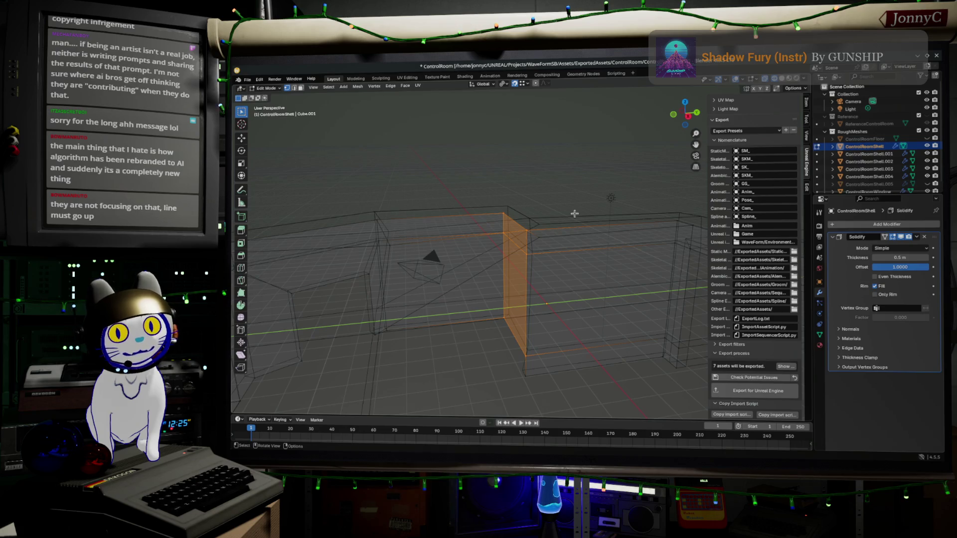
# Step: View the orange wall face from several angles, then clear the face selection
pyautogui.moveTo(574, 214)
pyautogui.mouseDown(button='middle')
pyautogui.moveTo(583, 227)
pyautogui.moveTo(563, 218)
pyautogui.mouseUp(button='middle')
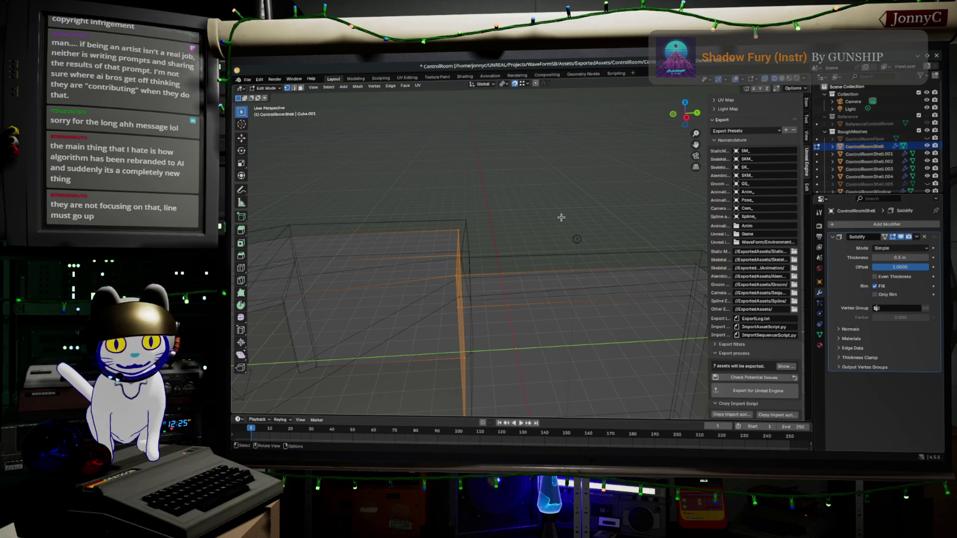
pyautogui.moveTo(532, 248); pyautogui.dragTo(521, 251, button='middle')
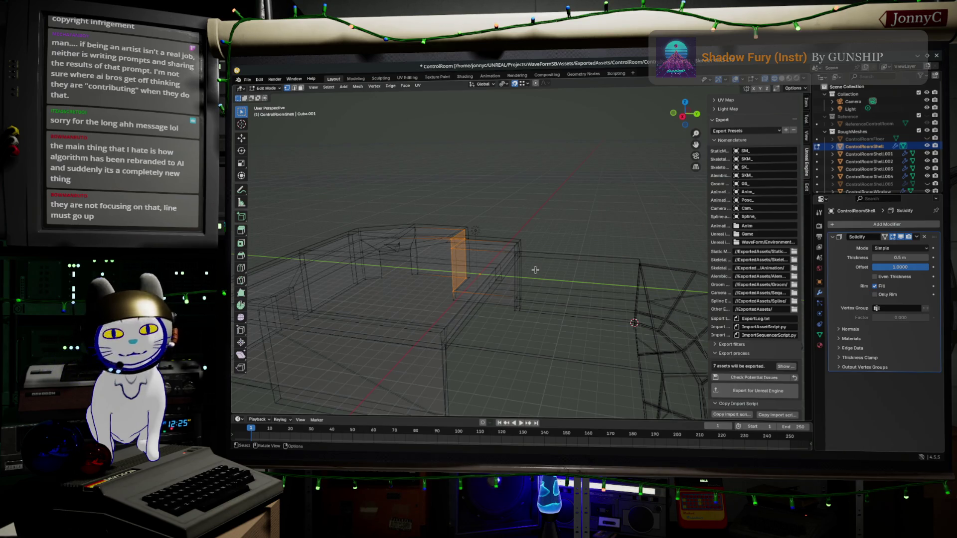
pyautogui.moveTo(536, 271); pyautogui.dragTo(525, 260, button='middle')
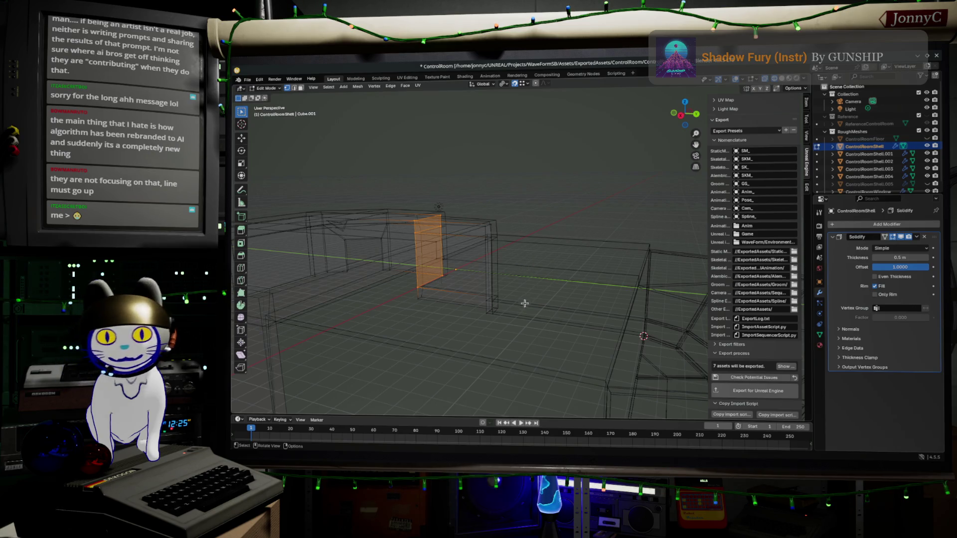
pyautogui.moveTo(504, 284); pyautogui.dragTo(505, 280, button='middle')
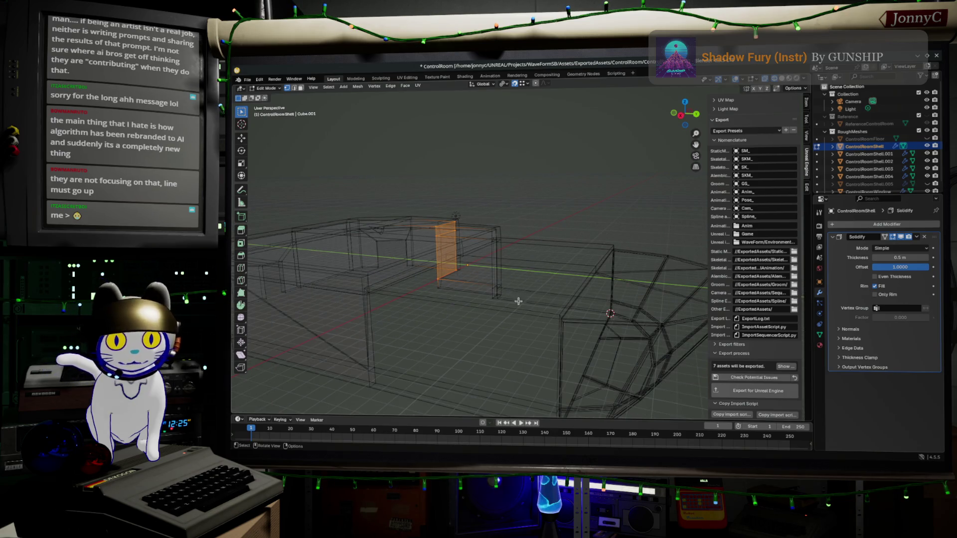
pyautogui.click(521, 296)
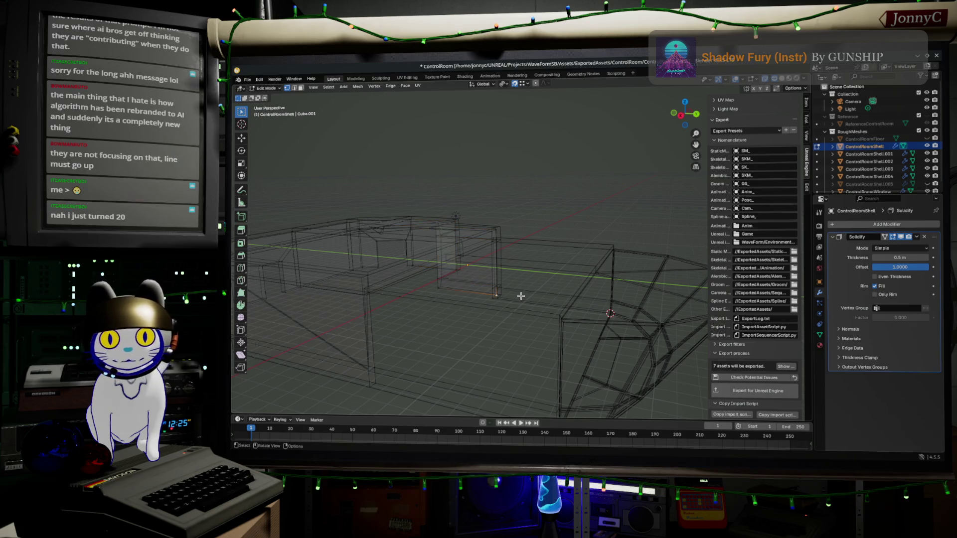
pyautogui.moveTo(521, 296)
pyautogui.mouseDown(button='middle')
pyautogui.moveTo(586, 282)
pyautogui.moveTo(572, 279)
pyautogui.mouseUp(button='middle')
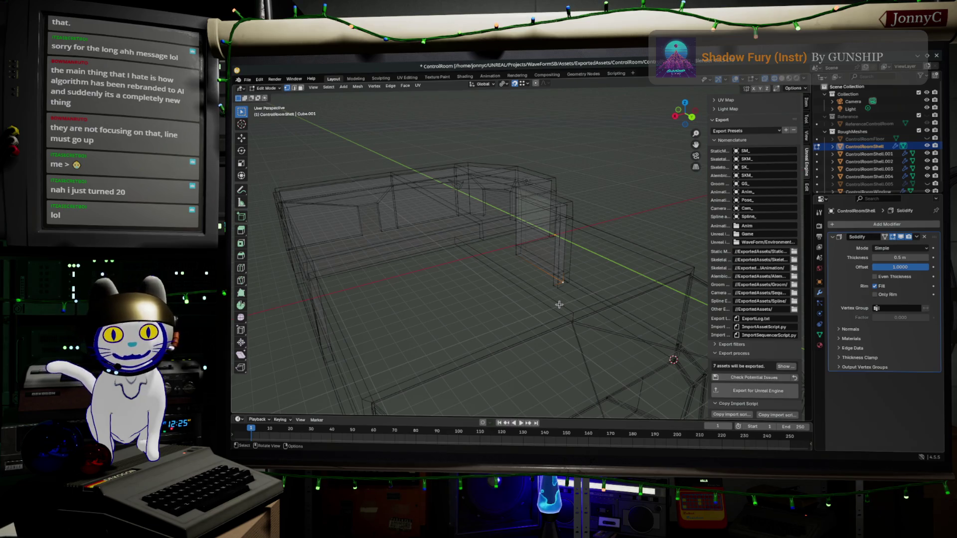
pyautogui.scroll(-2, 527, 313)
pyautogui.scroll(-2, 573, 292)
pyautogui.scroll(-2, 573, 293)
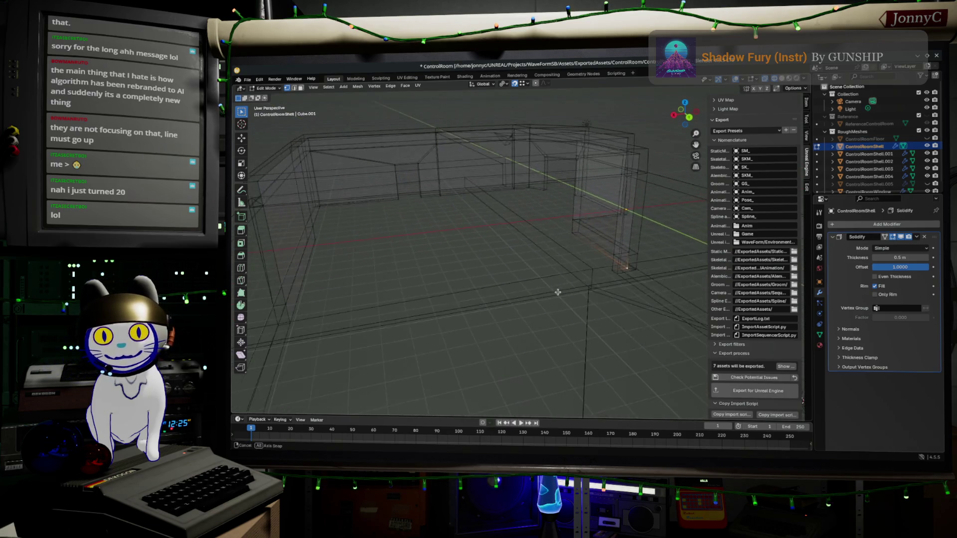
pyautogui.scroll(-2, 560, 293)
pyautogui.scroll(2, 557, 291)
pyautogui.scroll(1, 562, 294)
pyautogui.scroll(2, 568, 295)
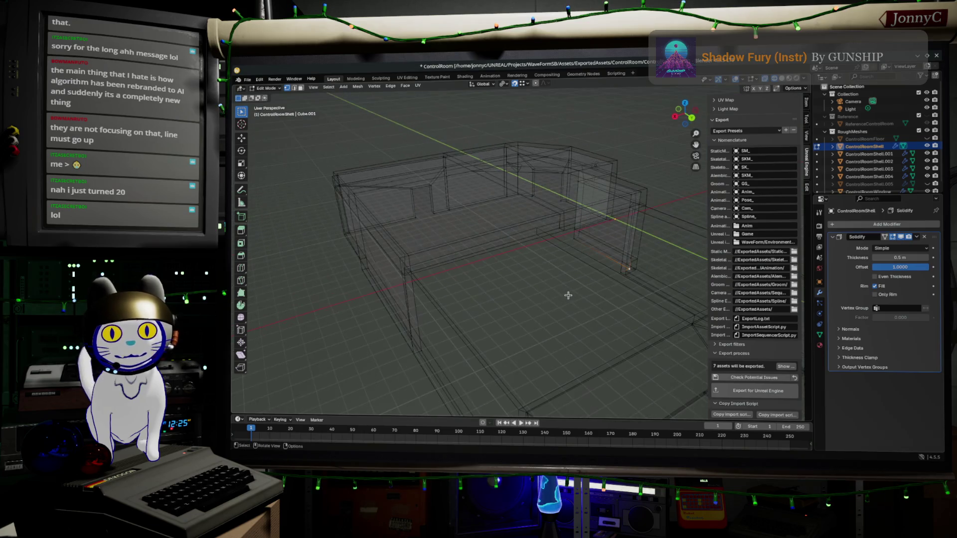
pyautogui.scroll(2, 569, 296)
pyautogui.scroll(-2, 568, 296)
pyautogui.scroll(2, 569, 296)
pyautogui.scroll(1, 461, 278)
pyautogui.moveTo(462, 279); pyautogui.dragTo(529, 297, button='middle')
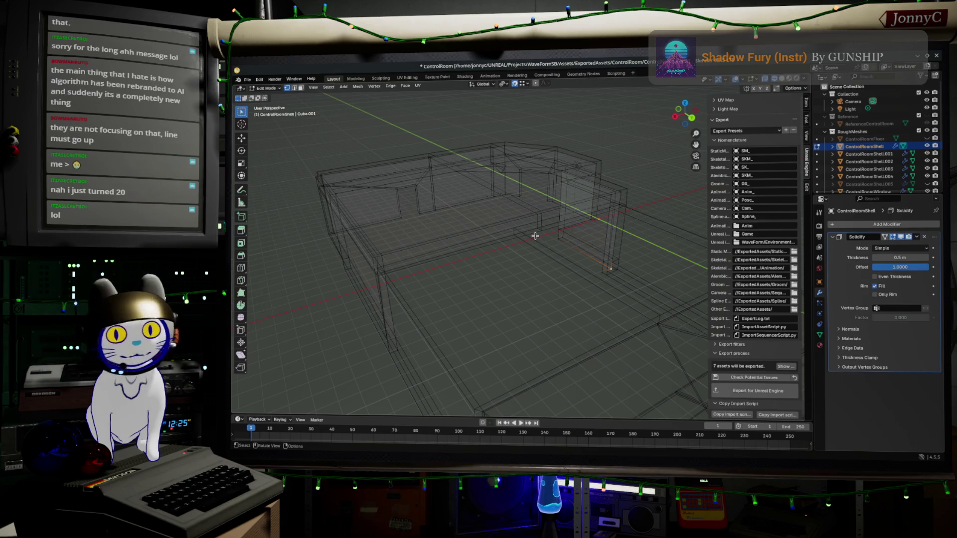
pyautogui.moveTo(535, 238)
pyautogui.mouseDown(button='middle')
pyautogui.moveTo(471, 254)
pyautogui.moveTo(466, 286)
pyautogui.moveTo(493, 260)
pyautogui.mouseUp(button='middle')
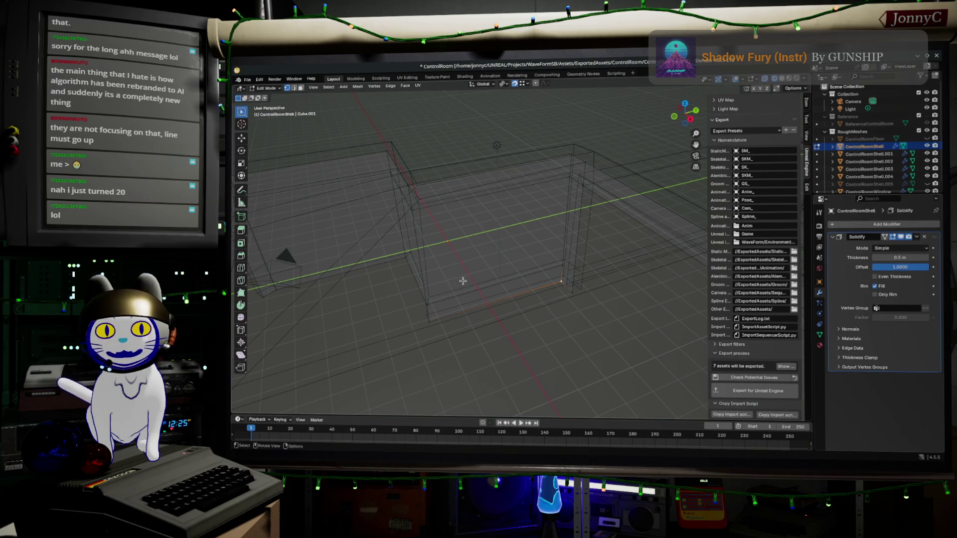
pyautogui.scroll(-3, 527, 257)
pyautogui.moveTo(527, 257); pyautogui.dragTo(528, 247, button='middle')
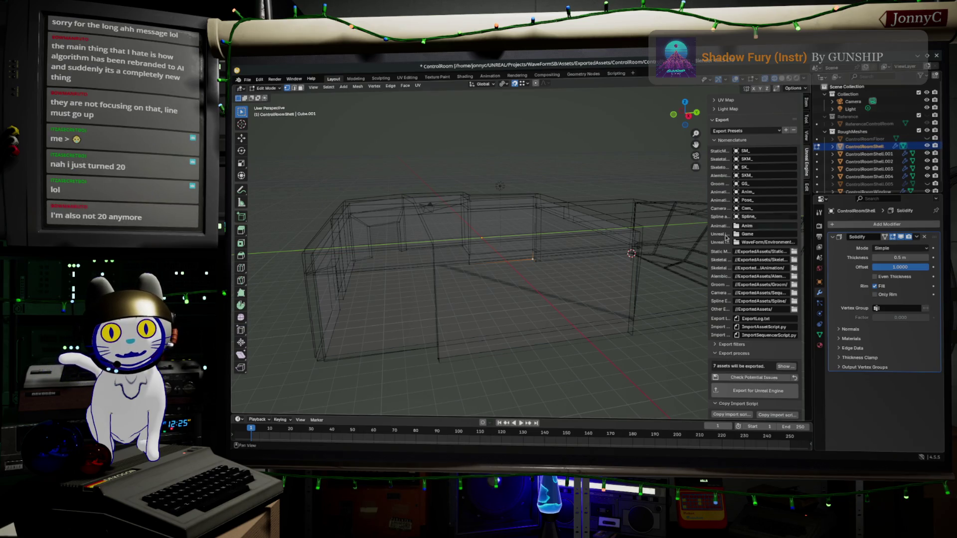
pyautogui.click(915, 149)
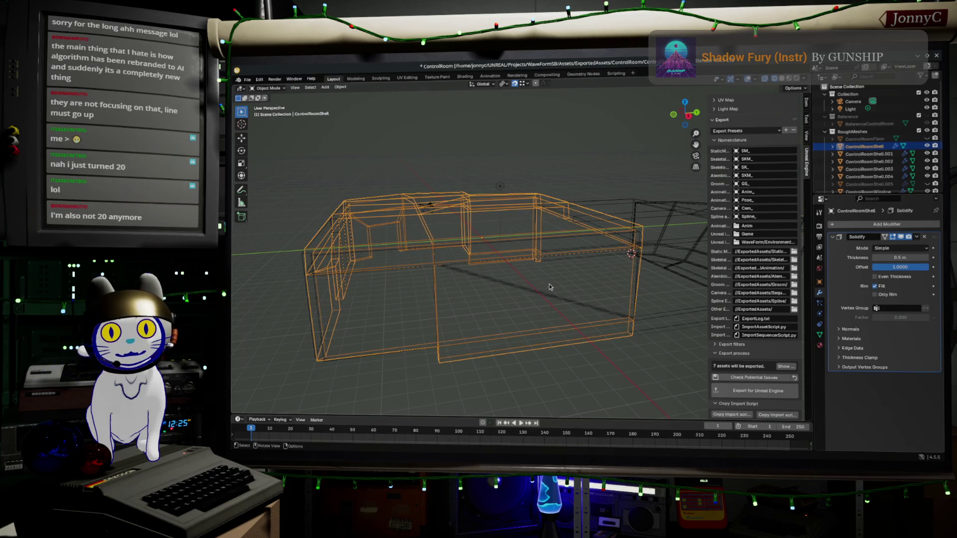
pyautogui.click(902, 154)
pyautogui.moveTo(549, 285); pyautogui.dragTo(389, 285, button='middle')
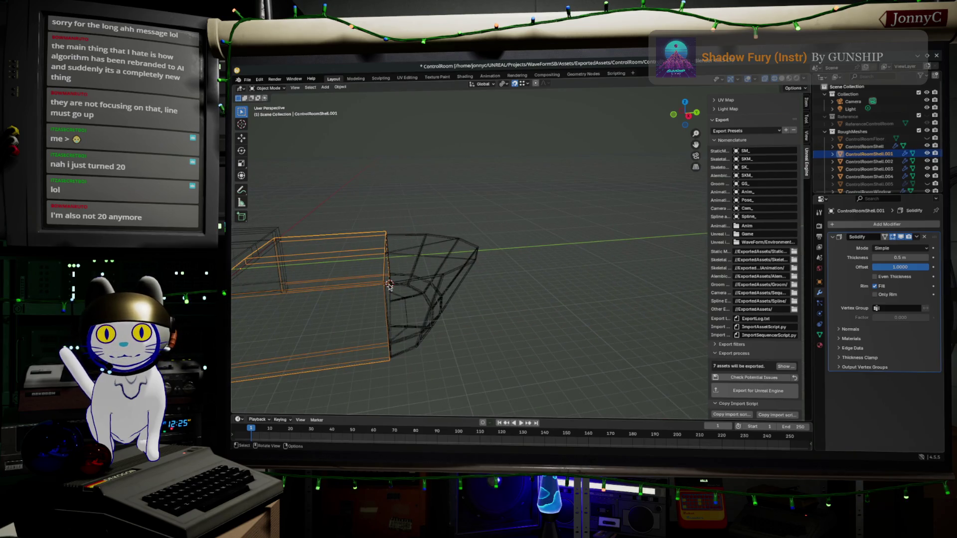
pyautogui.click(928, 153)
pyautogui.moveTo(381, 265); pyautogui.dragTo(396, 278, button='middle')
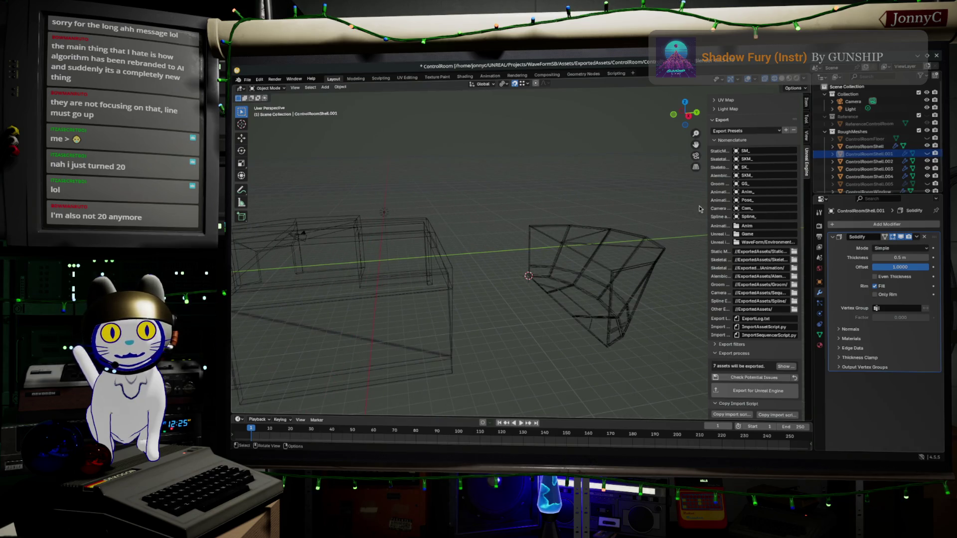
pyautogui.click(928, 146)
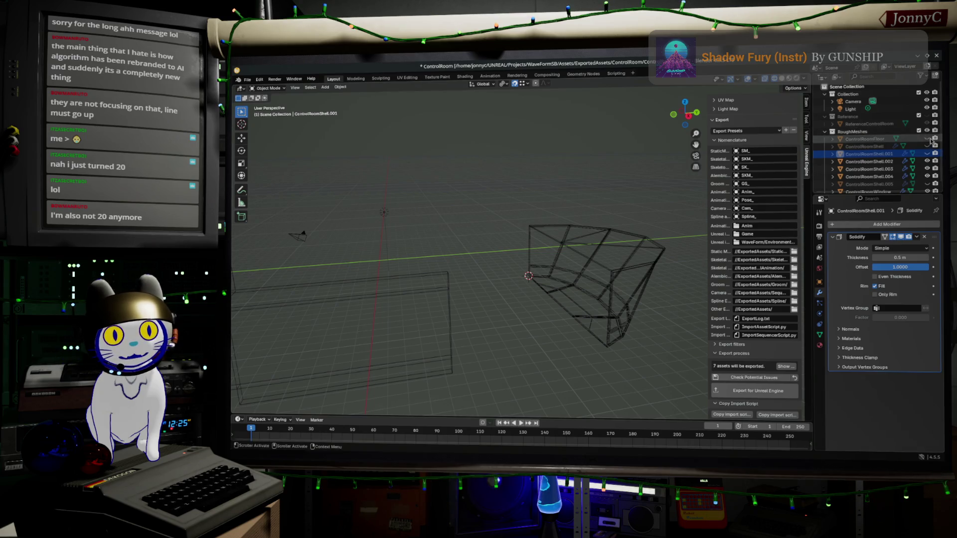
pyautogui.moveTo(418, 284); pyautogui.dragTo(449, 292, button='middle')
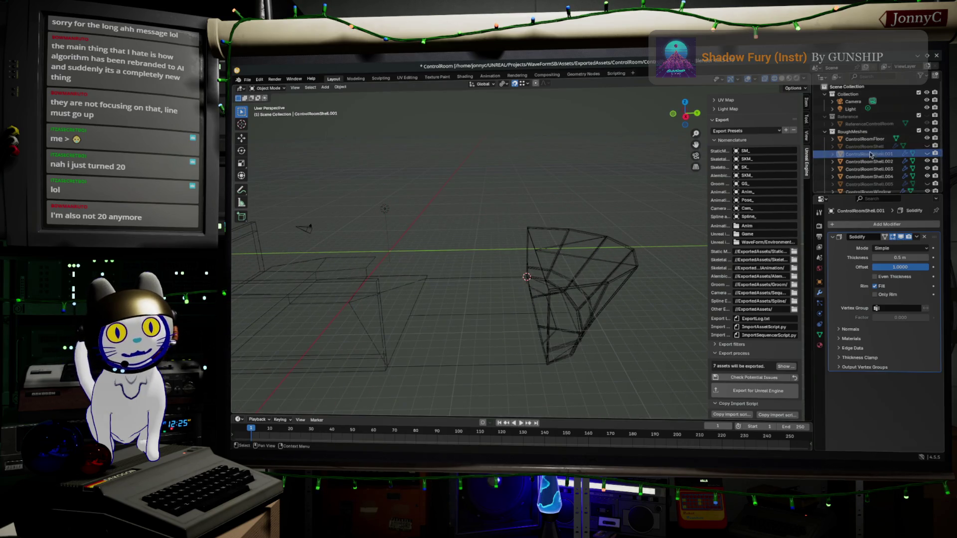
pyautogui.click(927, 146)
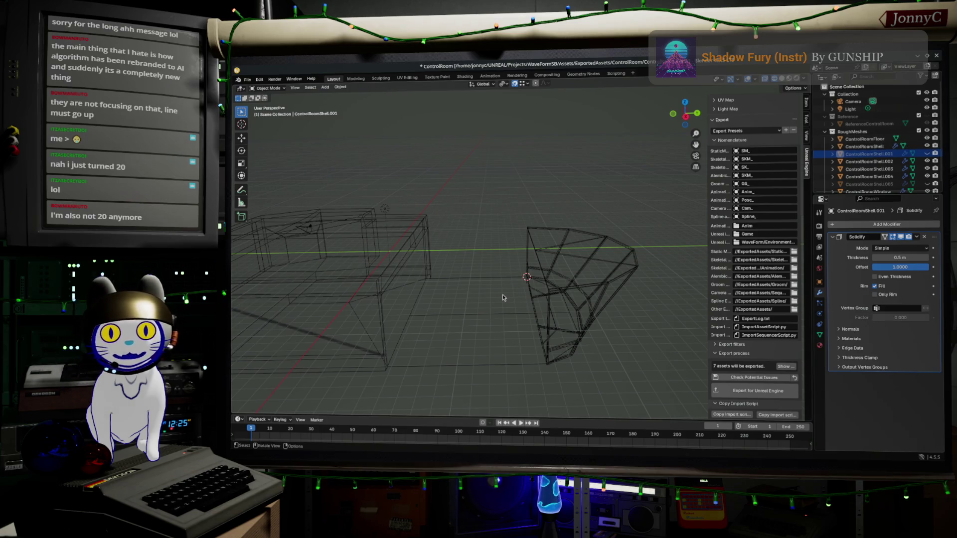
pyautogui.moveTo(503, 298); pyautogui.dragTo(504, 288, button='middle')
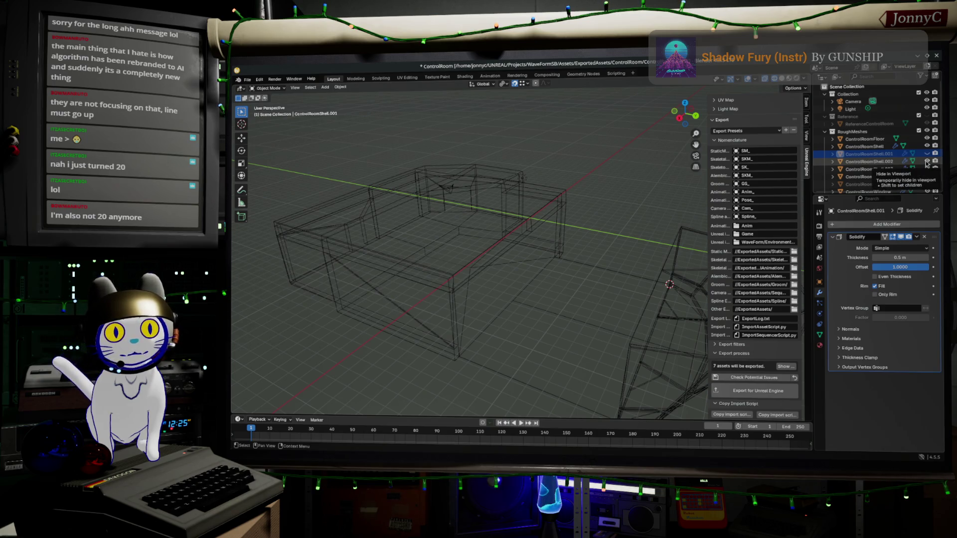
pyautogui.moveTo(478, 285)
pyautogui.mouseDown(button='middle')
pyautogui.moveTo(546, 277)
pyautogui.moveTo(516, 269)
pyautogui.mouseUp(button='middle')
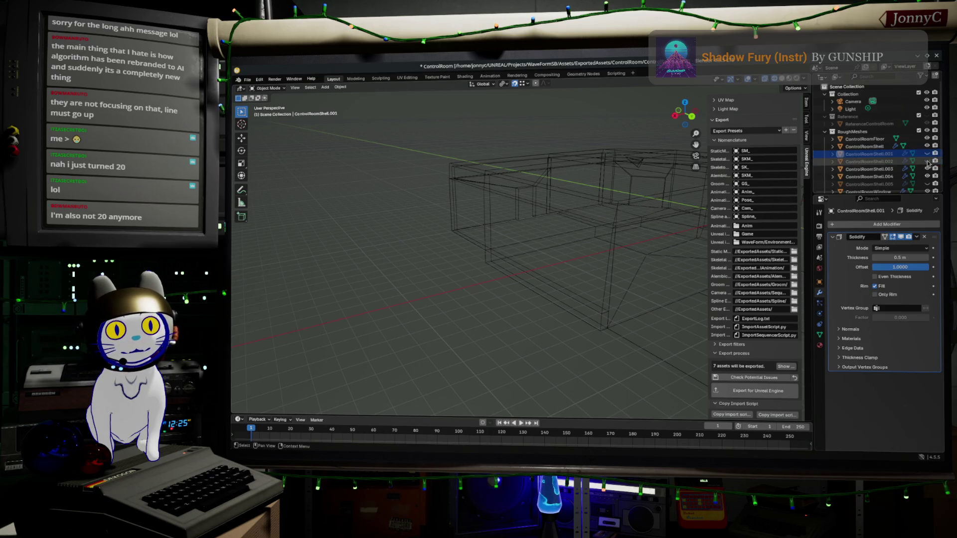
pyautogui.click(868, 147)
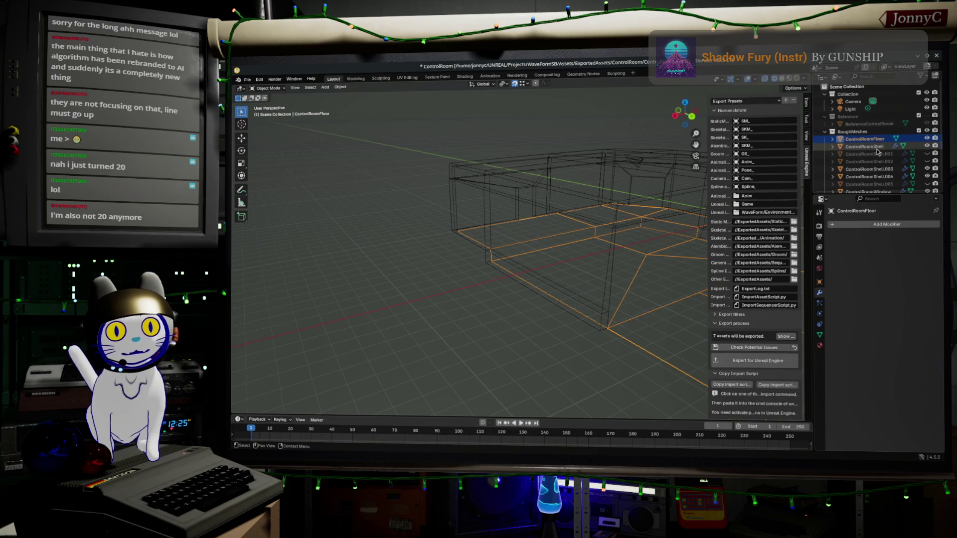
pyautogui.press('Tab')
pyautogui.moveTo(590, 222)
pyautogui.mouseDown(button='middle')
pyautogui.moveTo(566, 232)
pyautogui.moveTo(455, 226)
pyautogui.mouseUp(button='middle')
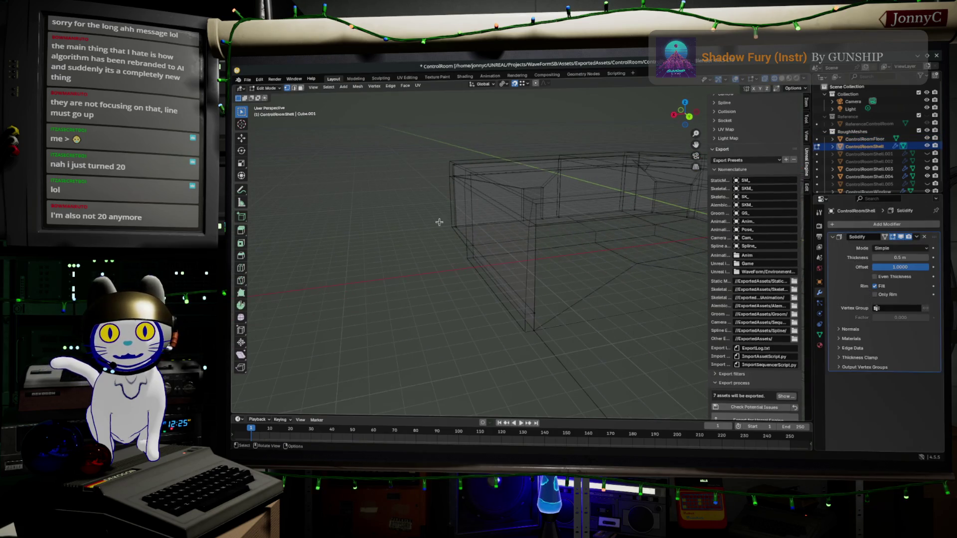
pyautogui.click(492, 245)
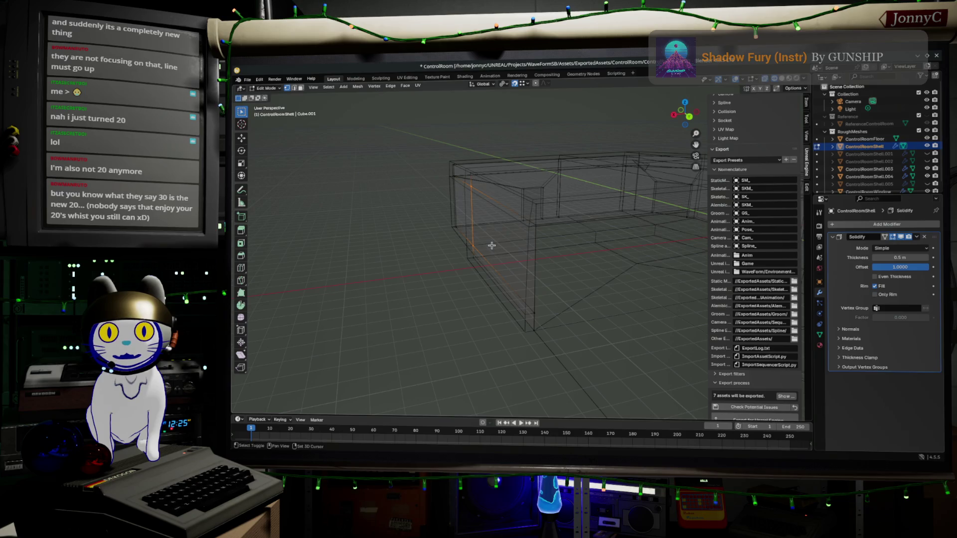
# Step: Select the long wall face between its edges and delete it, leaving a gap in the shell
pyautogui.keyDown('shift'); pyautogui.click(536, 225); pyautogui.keyUp('shift')
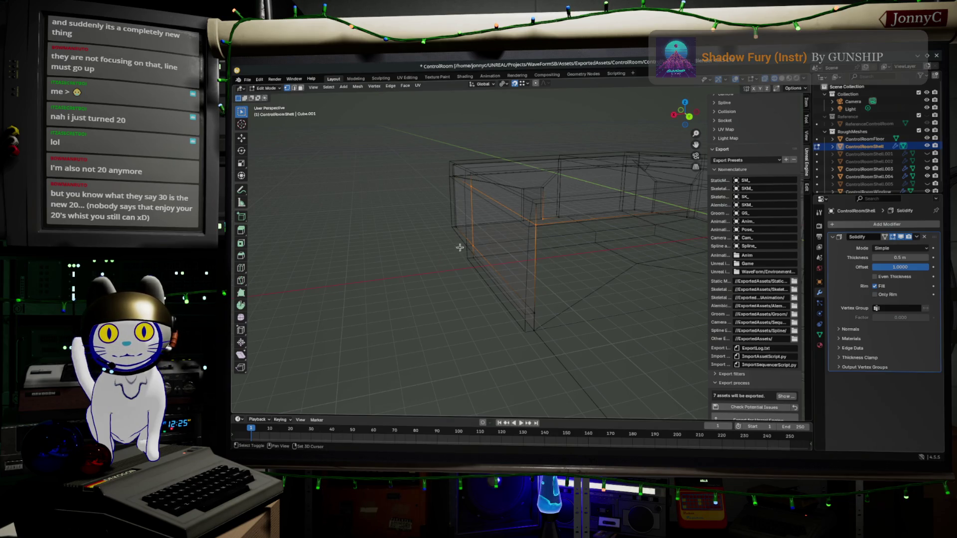
pyautogui.keyDown('shift'); pyautogui.moveTo(505, 277); pyautogui.dragTo(555, 356); pyautogui.keyUp('shift')
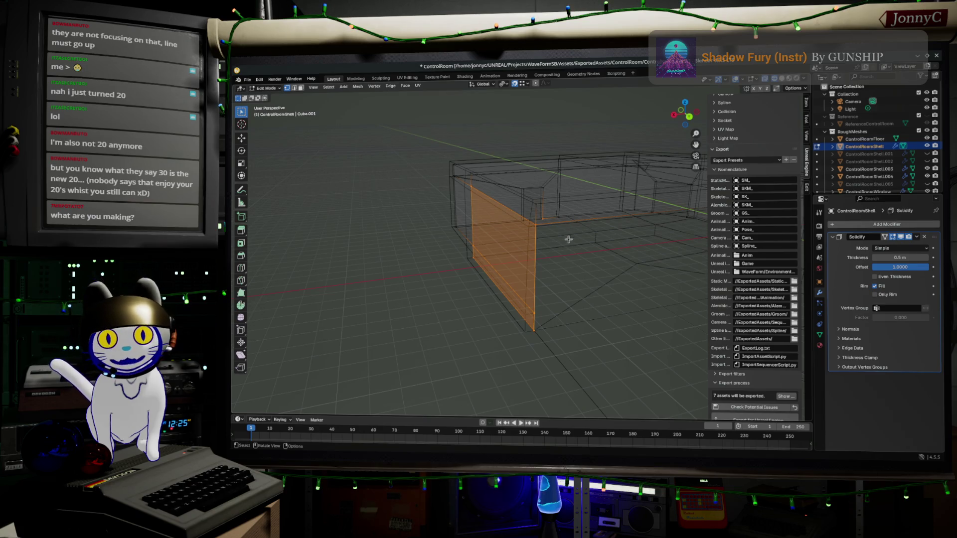
pyautogui.moveTo(563, 318); pyautogui.dragTo(573, 224, button='middle')
pyautogui.moveTo(504, 176); pyautogui.dragTo(596, 226)
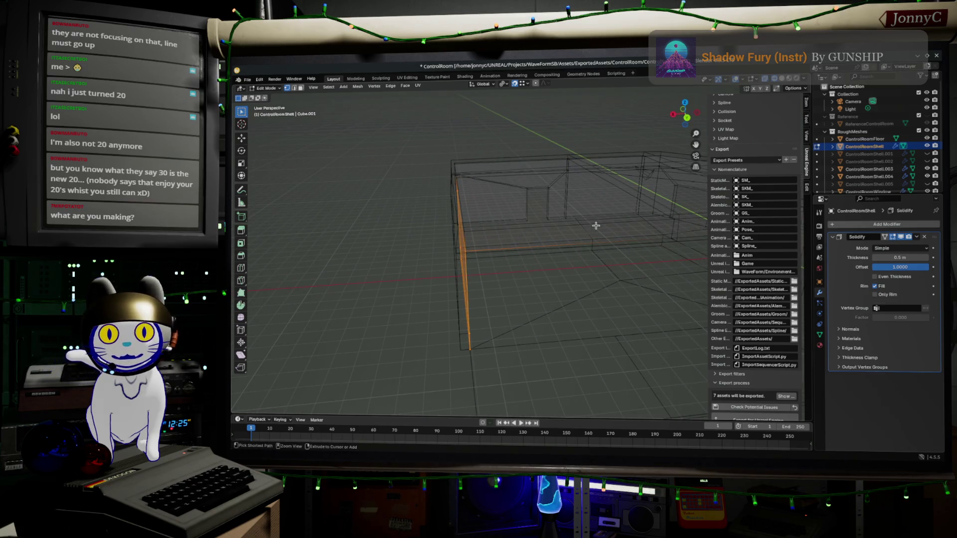
pyautogui.moveTo(587, 237)
pyautogui.mouseDown(button='middle')
pyautogui.moveTo(581, 269)
pyautogui.moveTo(604, 263)
pyautogui.mouseUp(button='middle')
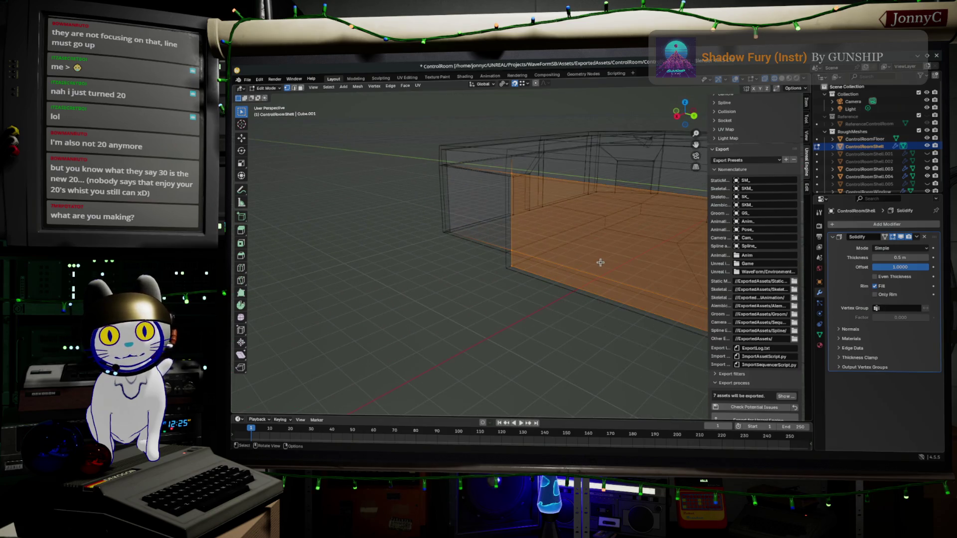
pyautogui.press('x')
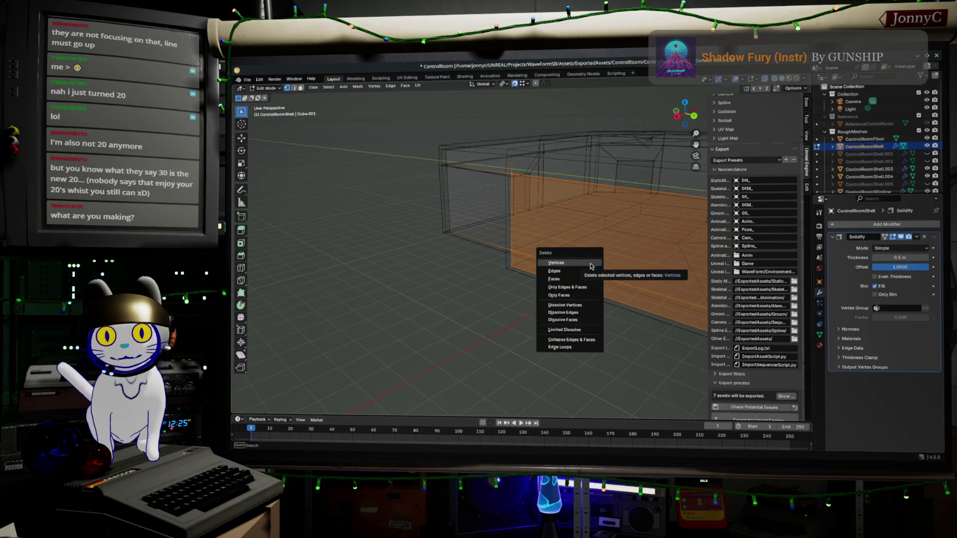
pyautogui.click(591, 262)
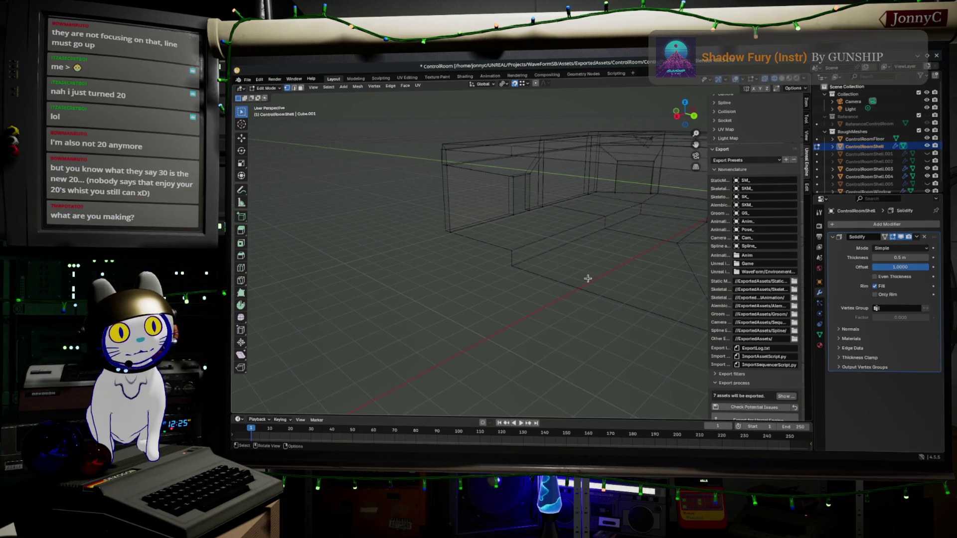
# Step: Check the room after the deletion, then unhide ControlRoomShell.001 and .002 in the Outliner
pyautogui.moveTo(586, 279); pyautogui.dragTo(539, 288, button='middle')
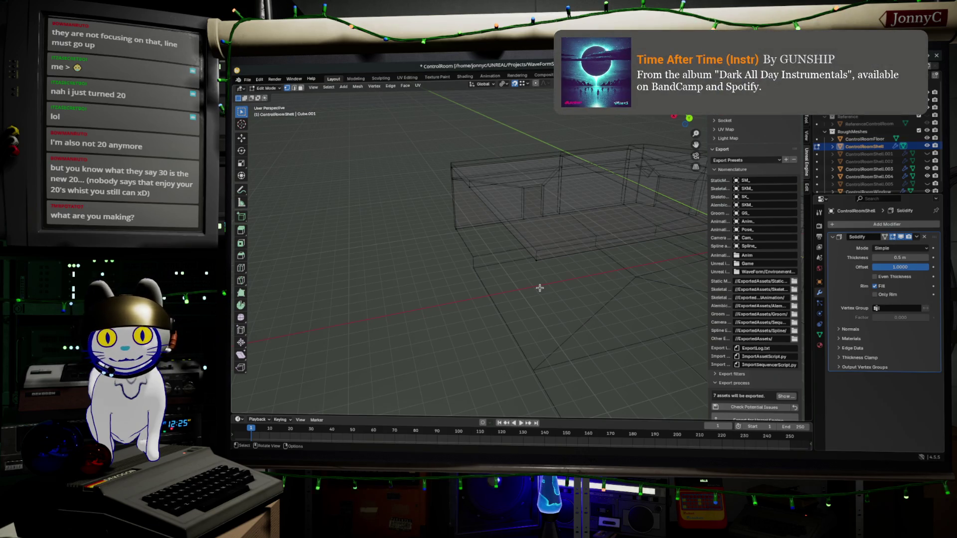
pyautogui.moveTo(519, 278); pyautogui.dragTo(534, 272, button='middle')
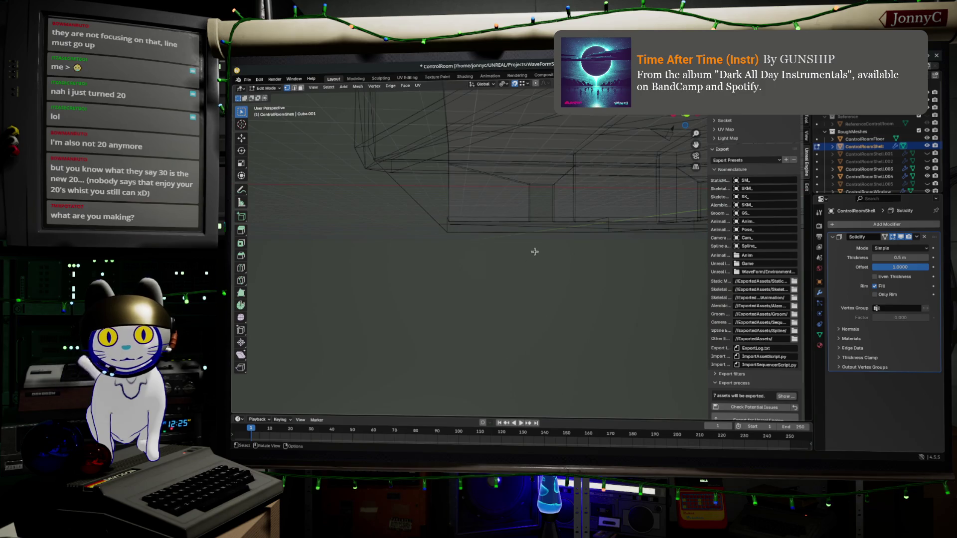
pyautogui.click(928, 154)
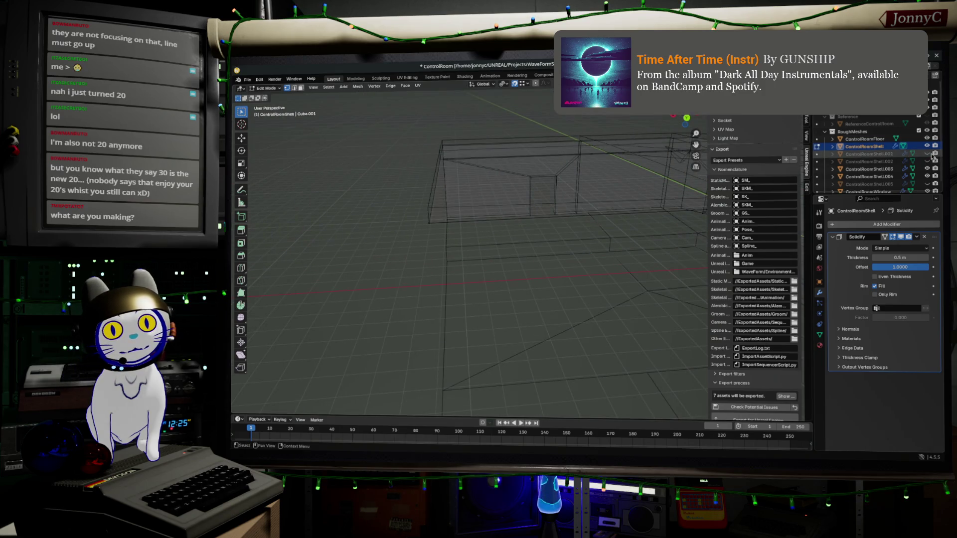
pyautogui.click(928, 153)
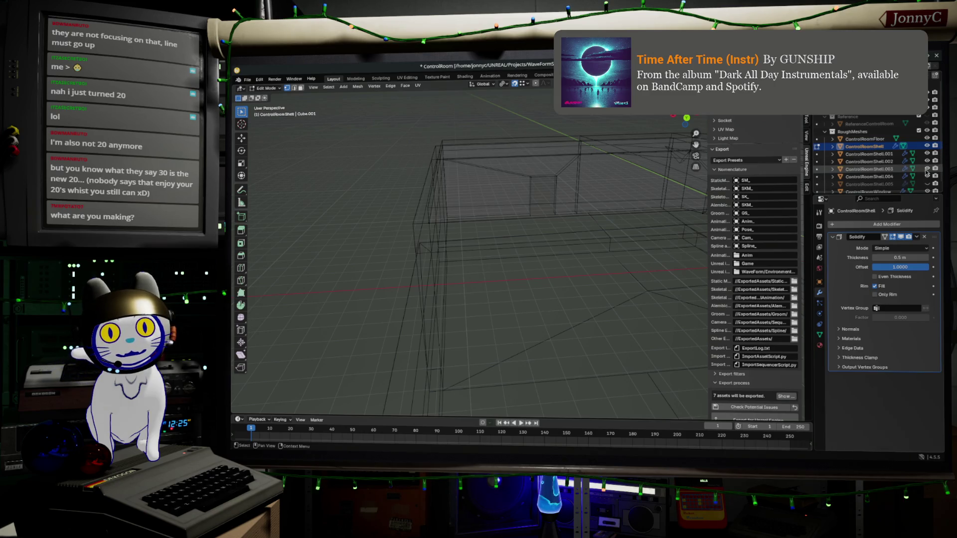
pyautogui.click(928, 162)
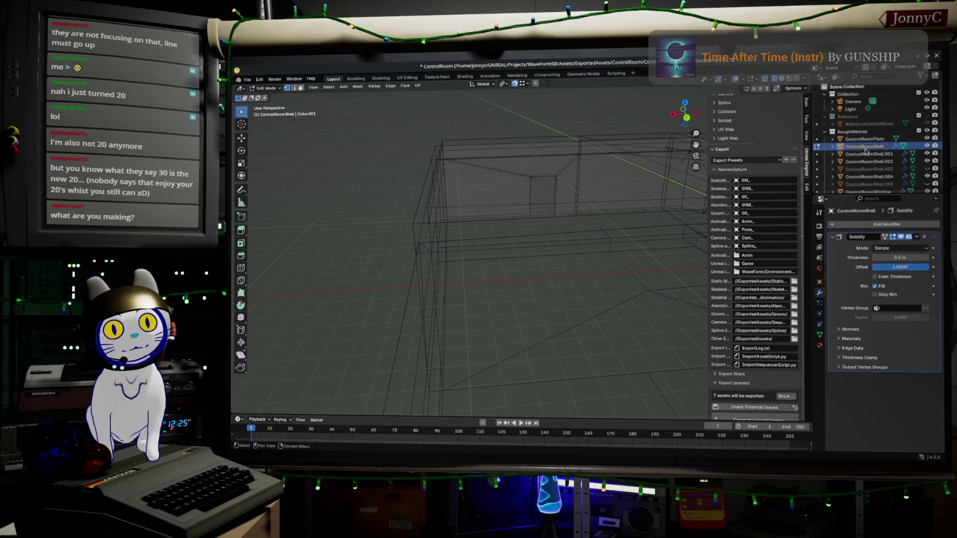
# Step: Walk the view inside the room and delete the back wall faces
pyautogui.hotkey('shift', '`')
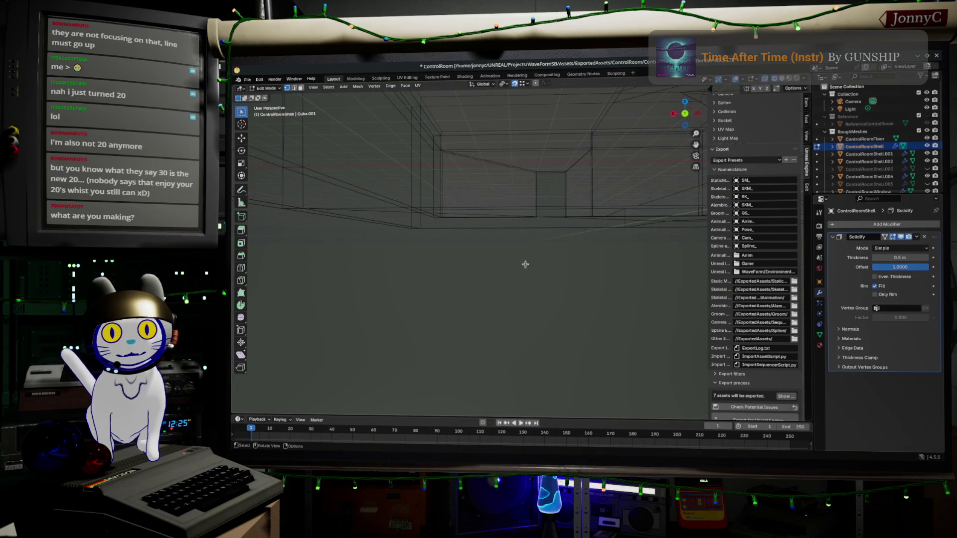
pyautogui.click(528, 261)
pyautogui.moveTo(422, 187)
pyautogui.mouseDown()
pyautogui.moveTo(571, 269)
pyautogui.moveTo(563, 274)
pyautogui.mouseUp()
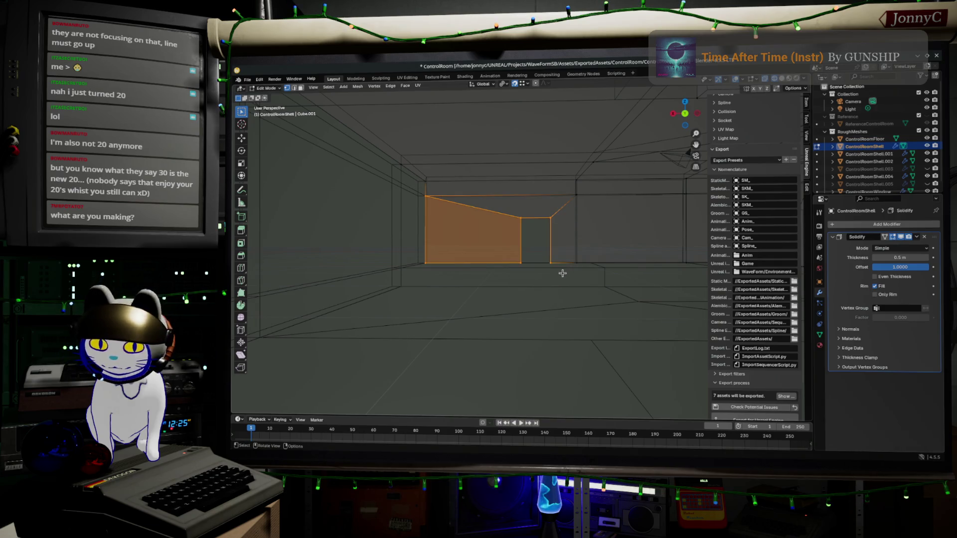
pyautogui.press('x')
pyautogui.click(562, 286)
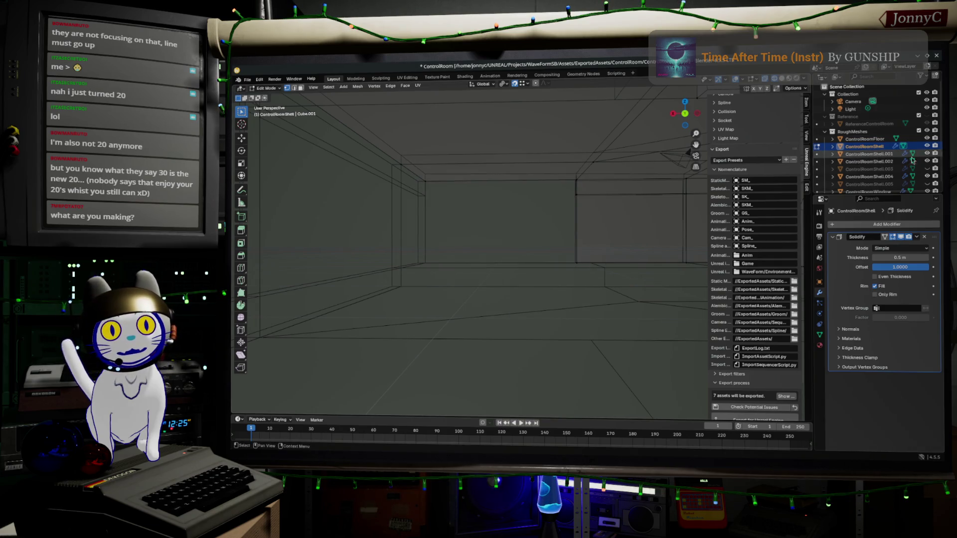
# Step: Toggle ControlRoomShell visibility to check its geometry and hide ControlRoomShell.003
pyautogui.click(929, 146)
pyautogui.click(929, 147)
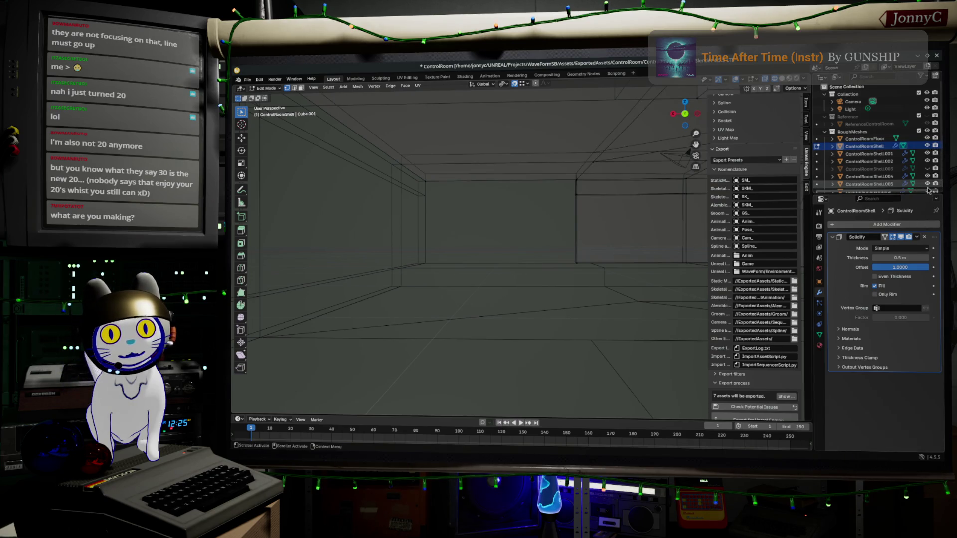
pyautogui.scroll(-1, 928, 180)
pyautogui.click(928, 172)
pyautogui.click(927, 172)
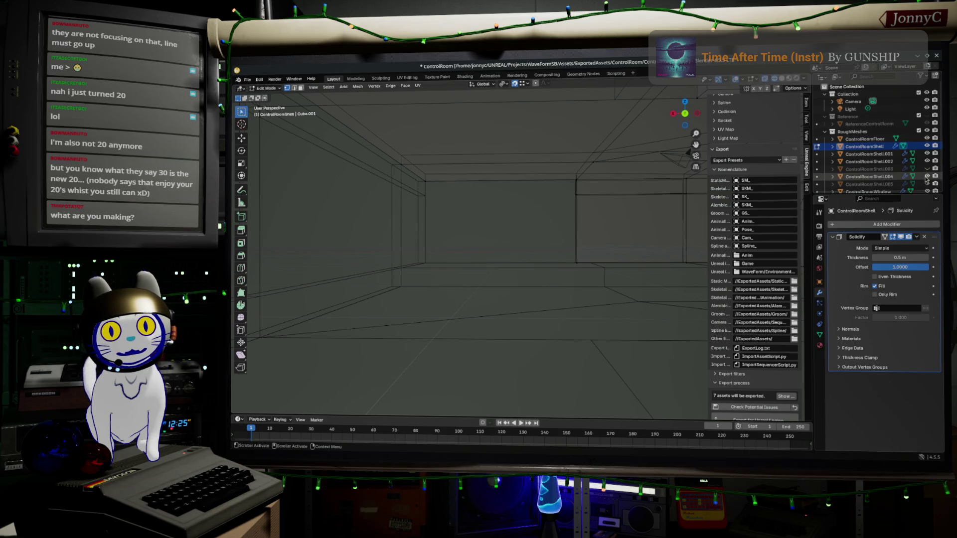
# Step: Select the far wall face and delete it as faces
pyautogui.moveTo(594, 241); pyautogui.dragTo(483, 247, button='middle')
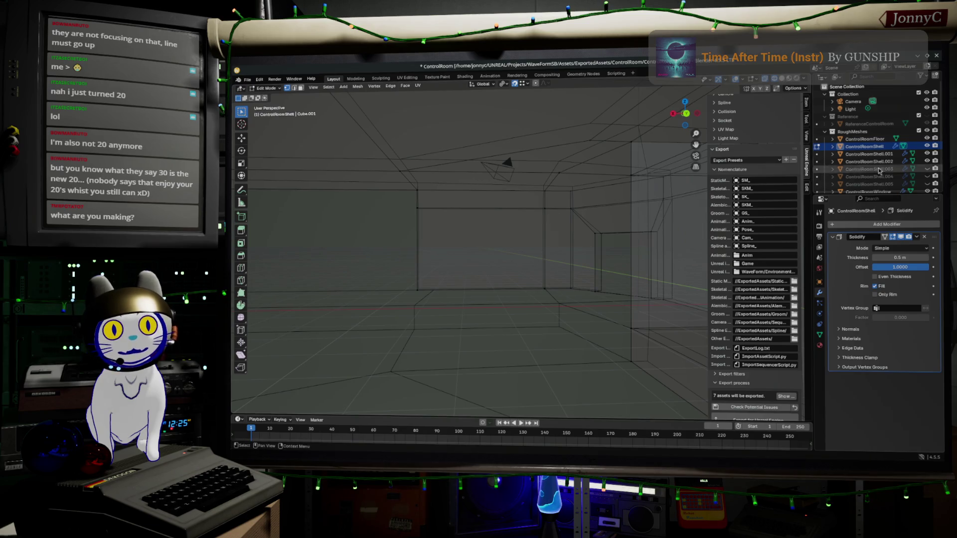
pyautogui.moveTo(411, 204); pyautogui.dragTo(555, 307)
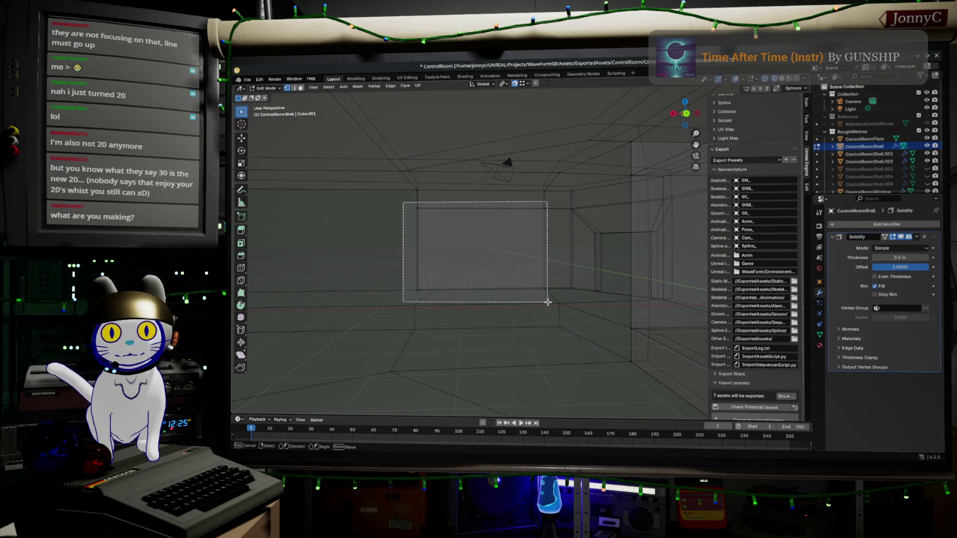
pyautogui.press('x')
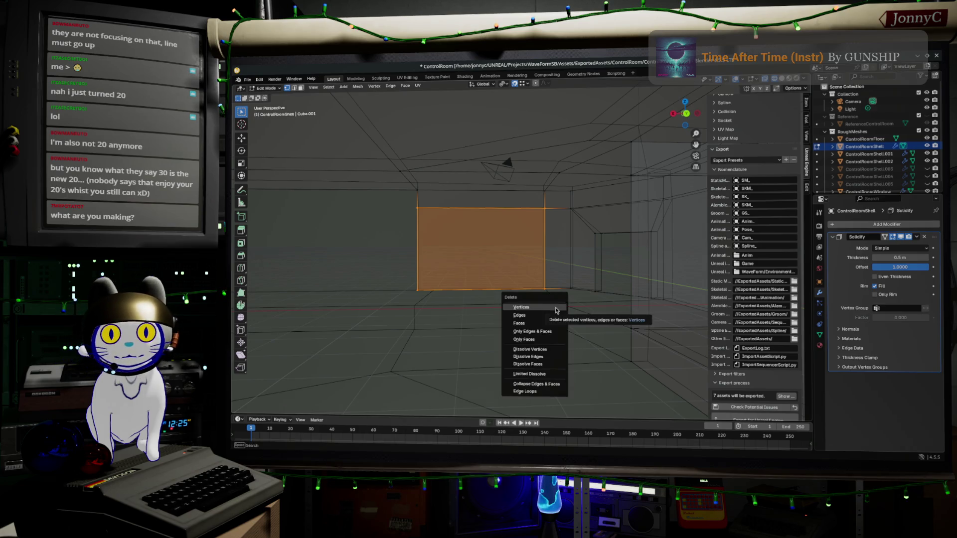
pyautogui.click(555, 306)
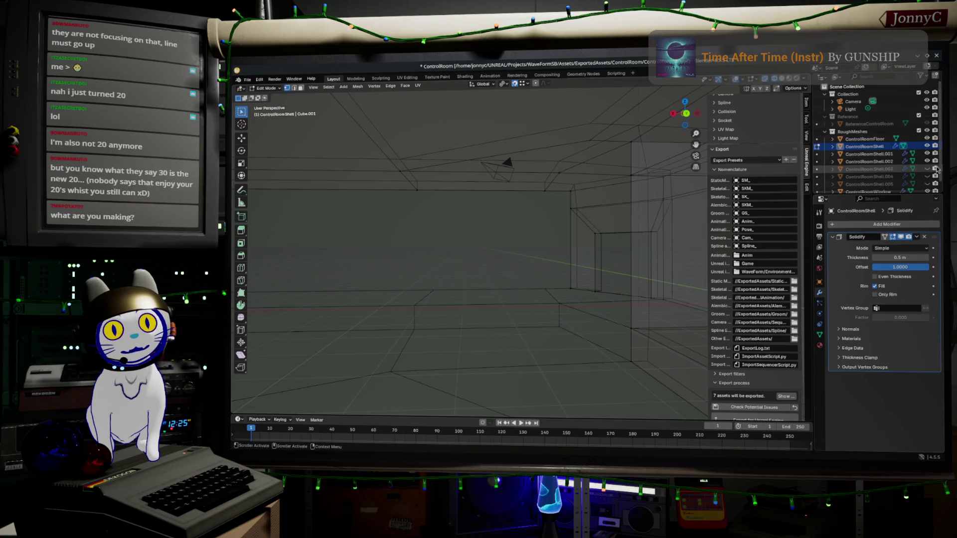
# Step: Leave ControlRoomShell.003 and .004 visible after toggling their eye icons
pyautogui.click(928, 170)
pyautogui.click(928, 170)
pyautogui.click(927, 177)
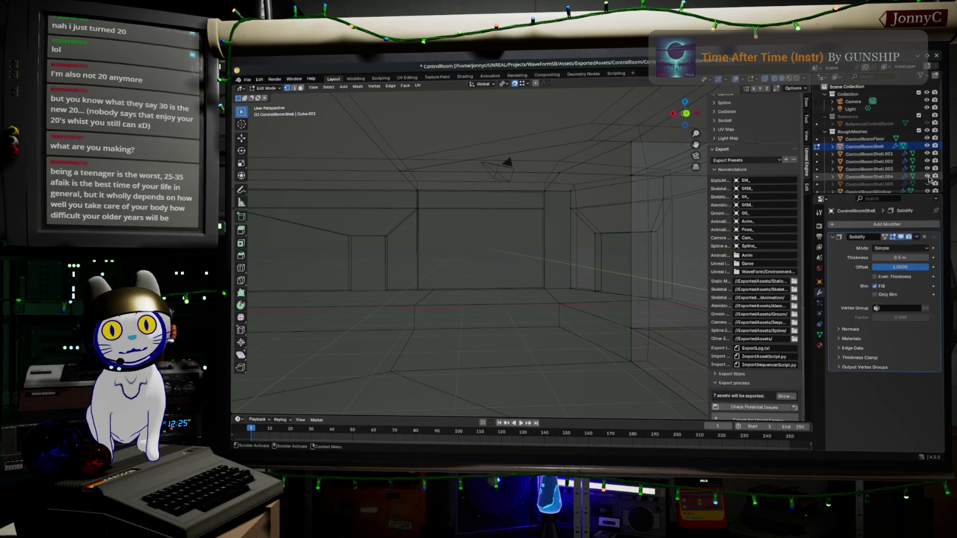
pyautogui.click(928, 176)
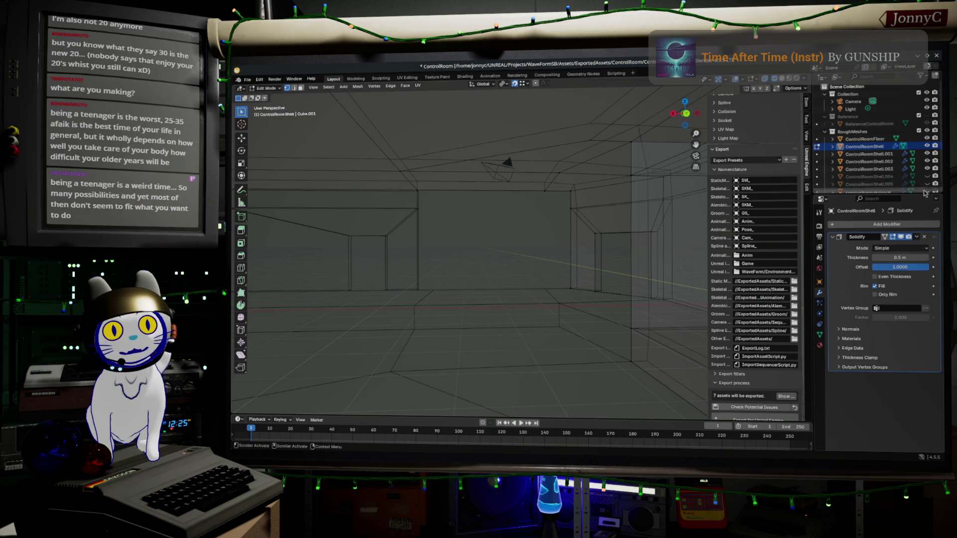
pyautogui.scroll(-1, 878, 190)
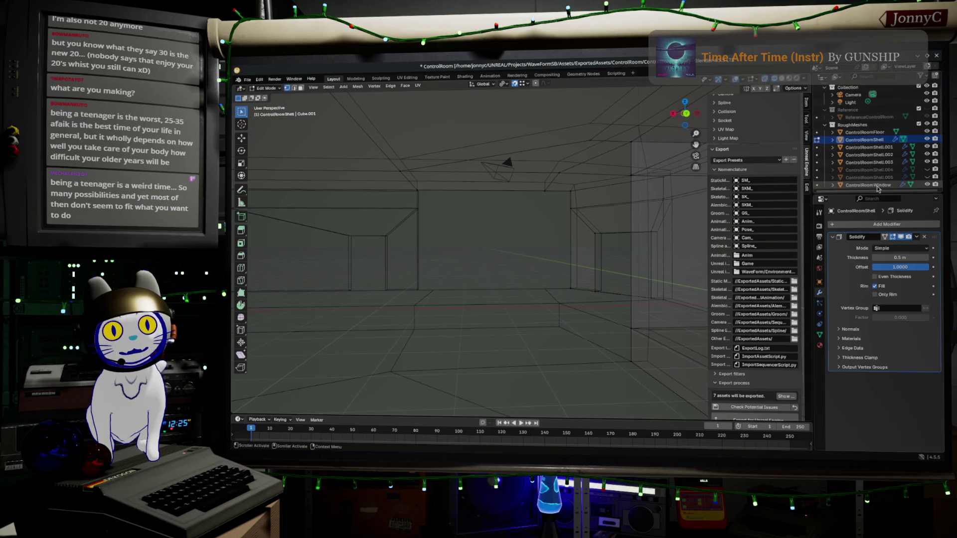
# Step: Hide the main ControlRoomShell, leave edit mode and select the ControlRoomShell.005 wall piece
pyautogui.click(933, 182)
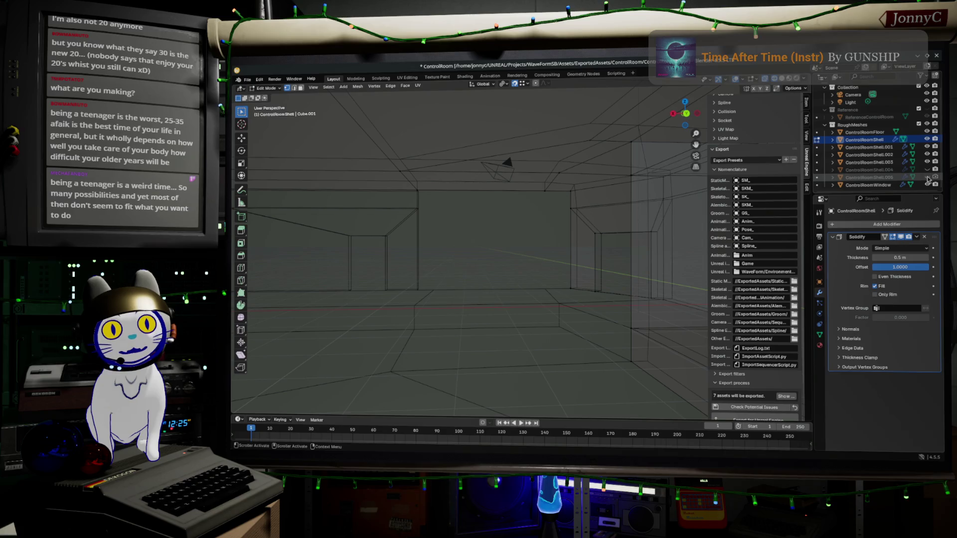
pyautogui.click(929, 140)
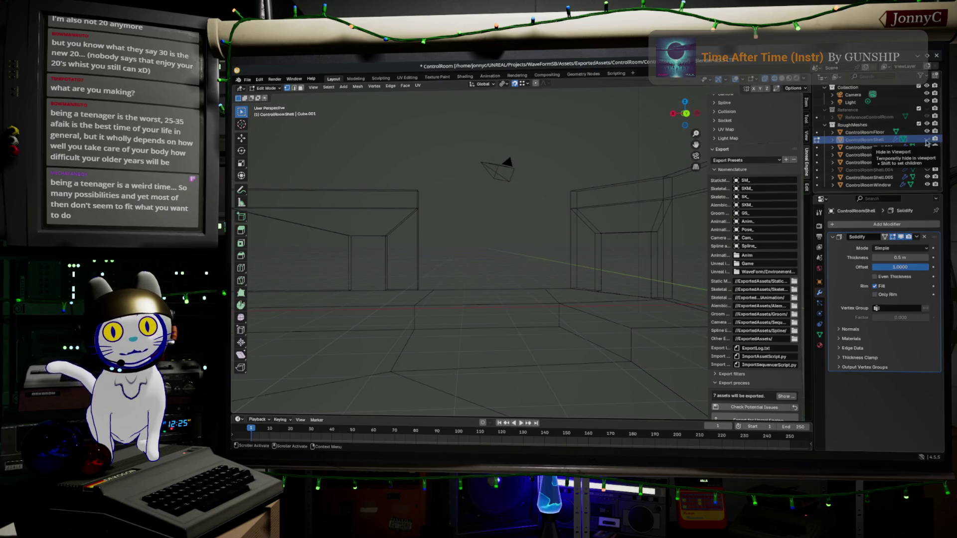
pyautogui.press('Tab')
pyautogui.click(597, 238)
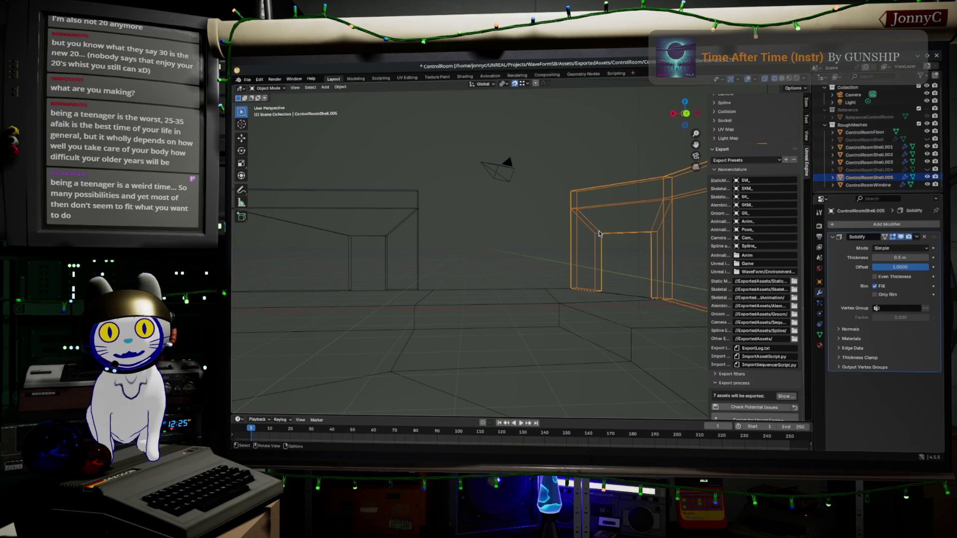
# Step: Select ControlRoomShell.005's left and top edges and try moving them, undoing the attempts
pyautogui.press('Tab')
pyautogui.moveTo(556, 156); pyautogui.dragTo(589, 321)
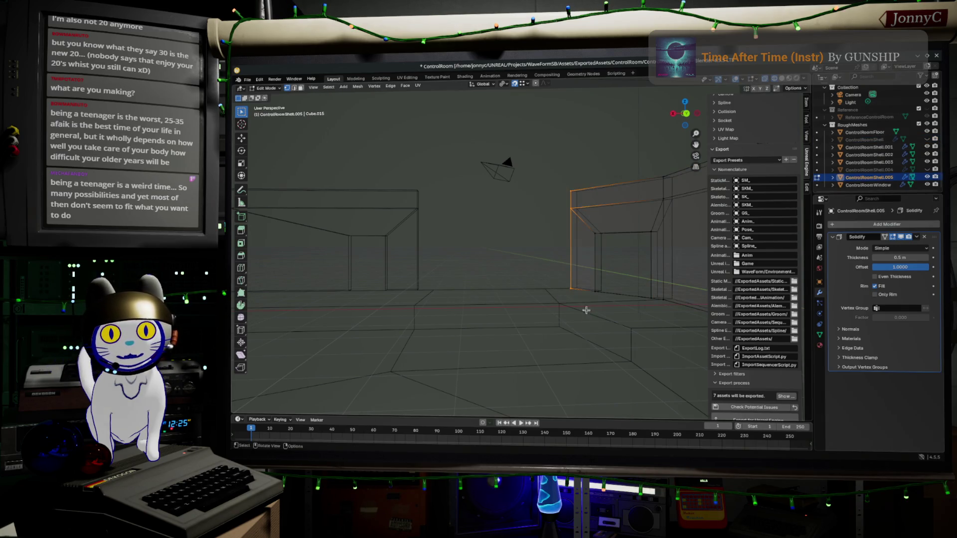
pyautogui.press('g')
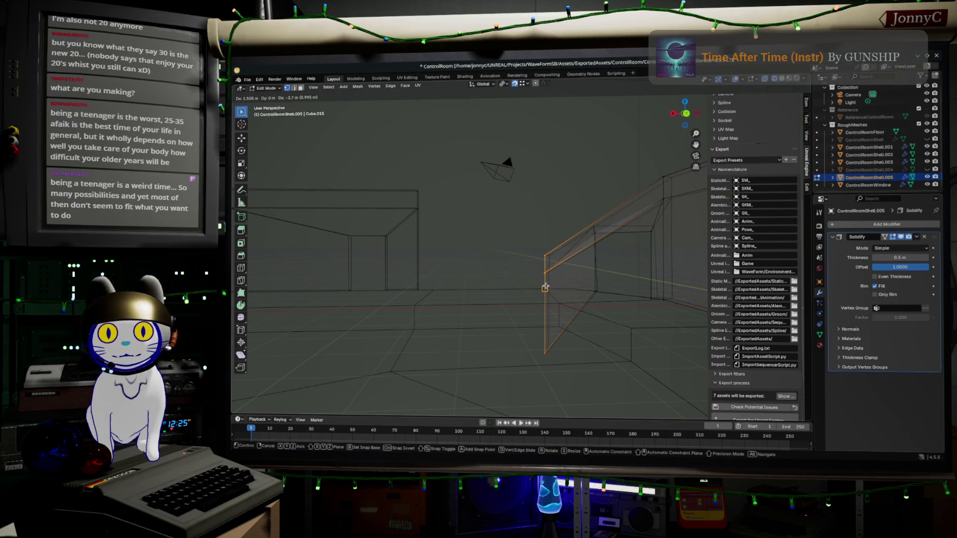
pyautogui.click(553, 282)
pyautogui.press('g')
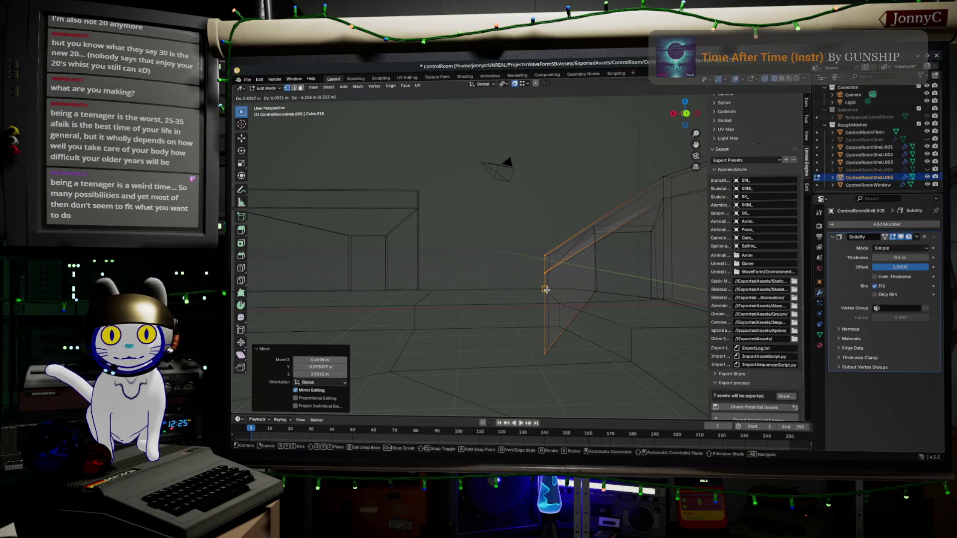
pyautogui.press('Escape')
pyautogui.hotkey('ctrl', 'z')
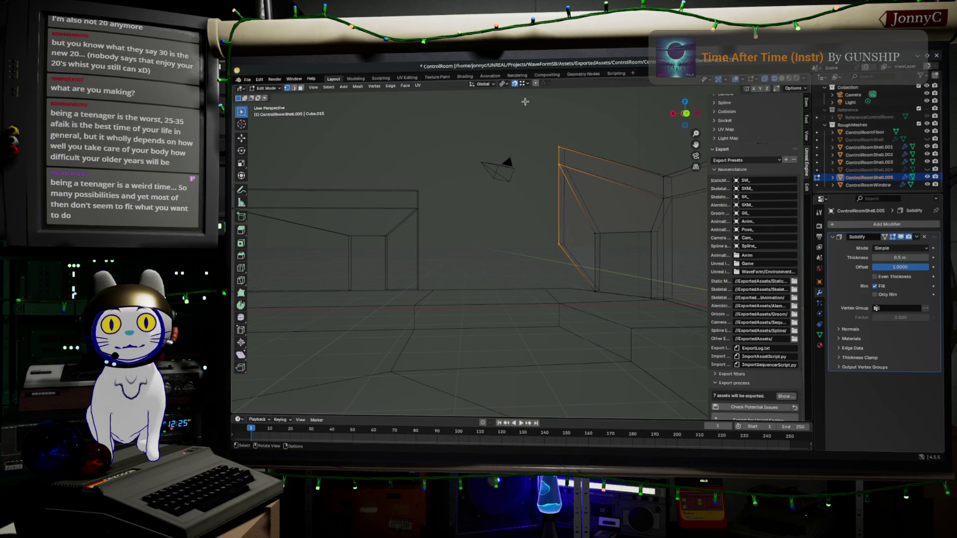
pyautogui.moveTo(562, 262)
pyautogui.mouseDown(button='middle')
pyautogui.moveTo(591, 278)
pyautogui.moveTo(559, 271)
pyautogui.mouseUp(button='middle')
pyautogui.press('g')
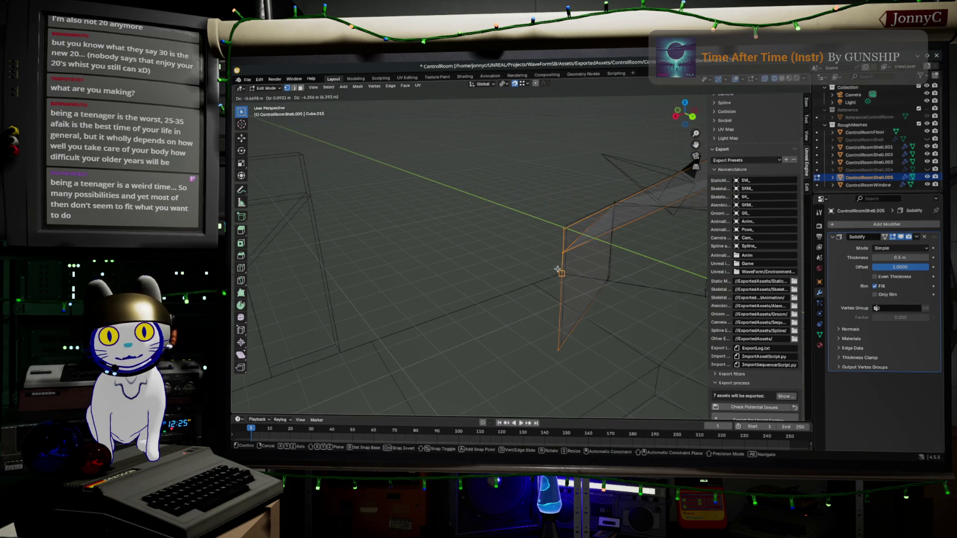
pyautogui.click(591, 273)
pyautogui.hotkey('ctrl', 'z')
pyautogui.hotkey('ctrl', 'z')
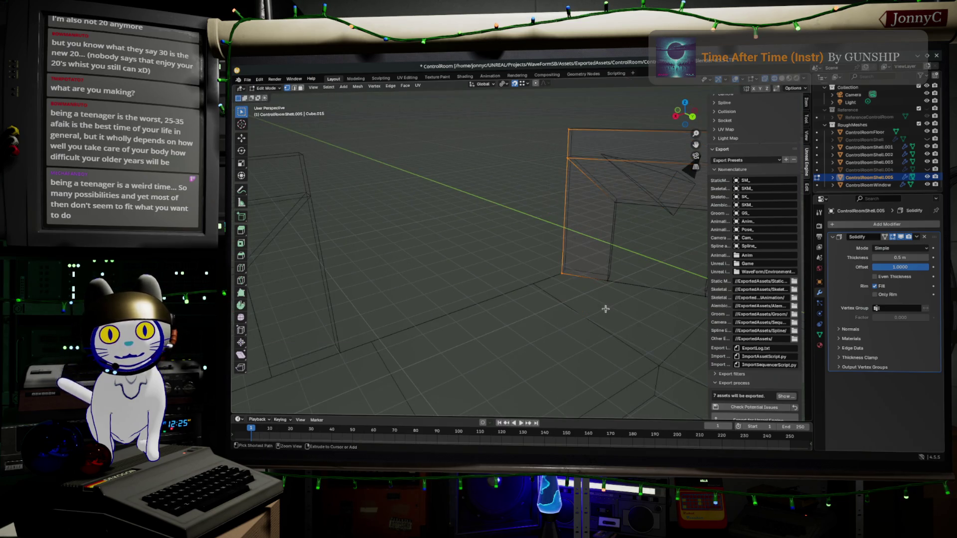
# Step: Extrude the wall edges, set the pivot to the 3D cursor and move the edge vertically into place
pyautogui.press('g')
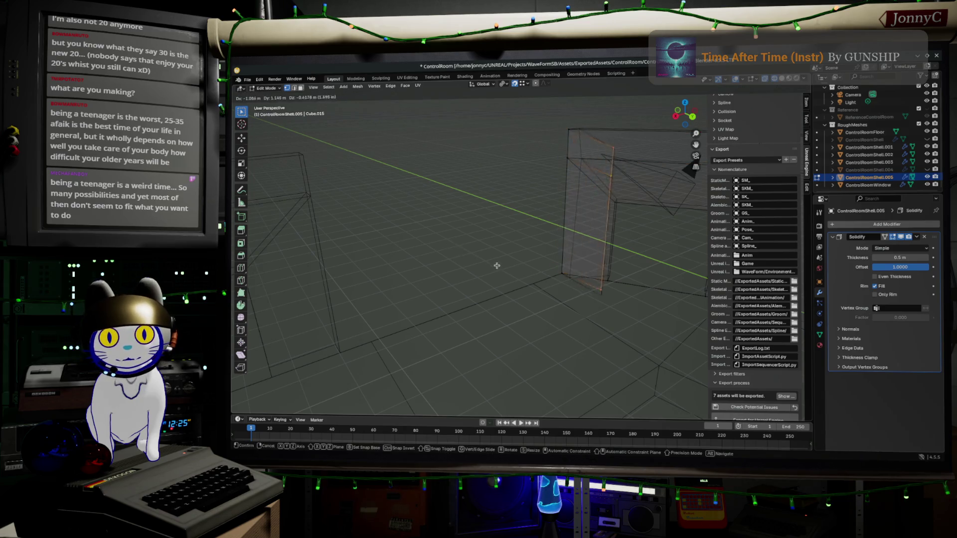
pyautogui.click(534, 281)
pyautogui.moveTo(551, 287); pyautogui.dragTo(593, 305, button='middle')
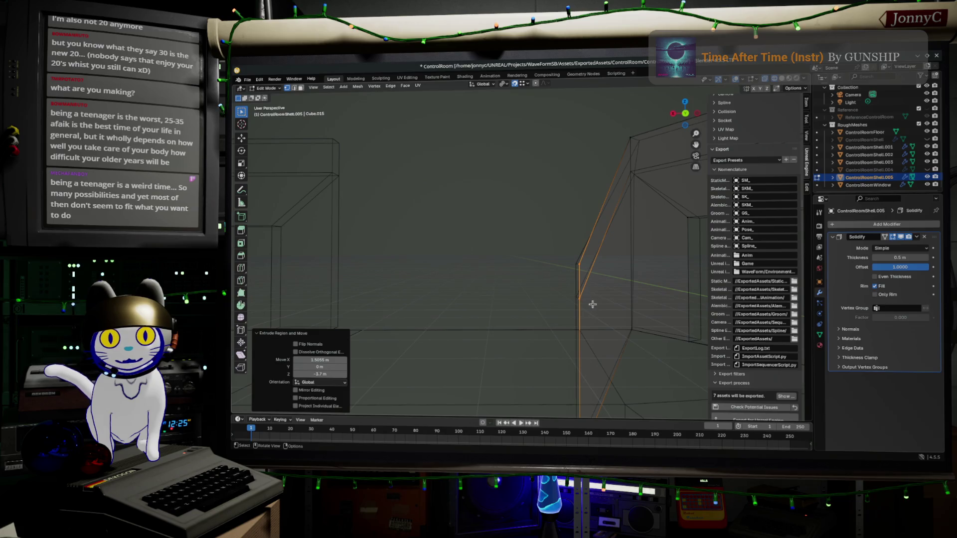
pyautogui.click(503, 84)
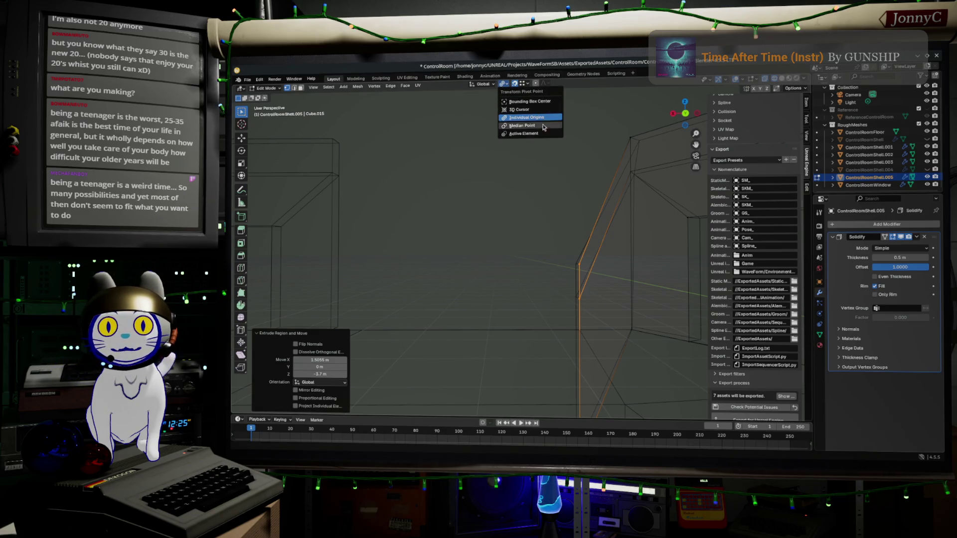
pyautogui.click(549, 110)
pyautogui.press('g')
pyautogui.press('z')
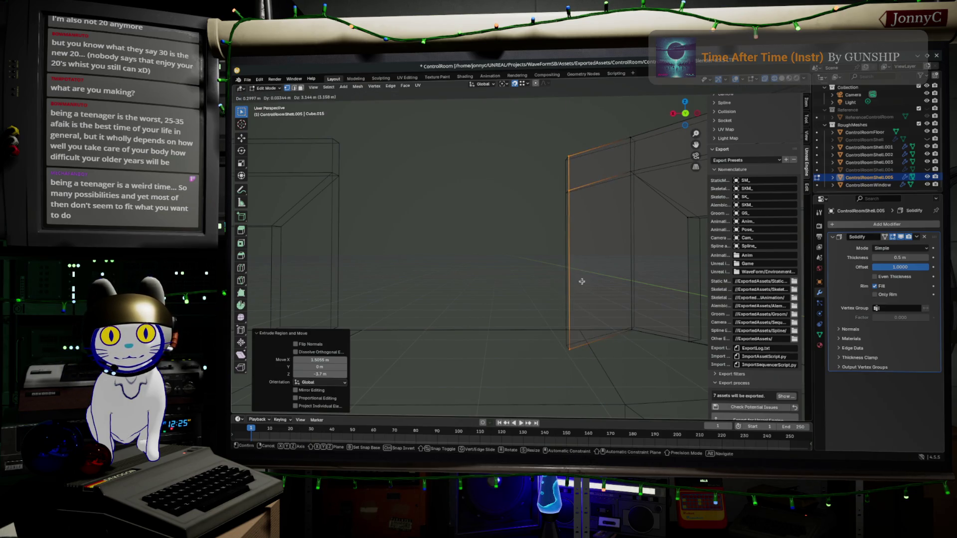
pyautogui.click(582, 281)
pyautogui.press('g')
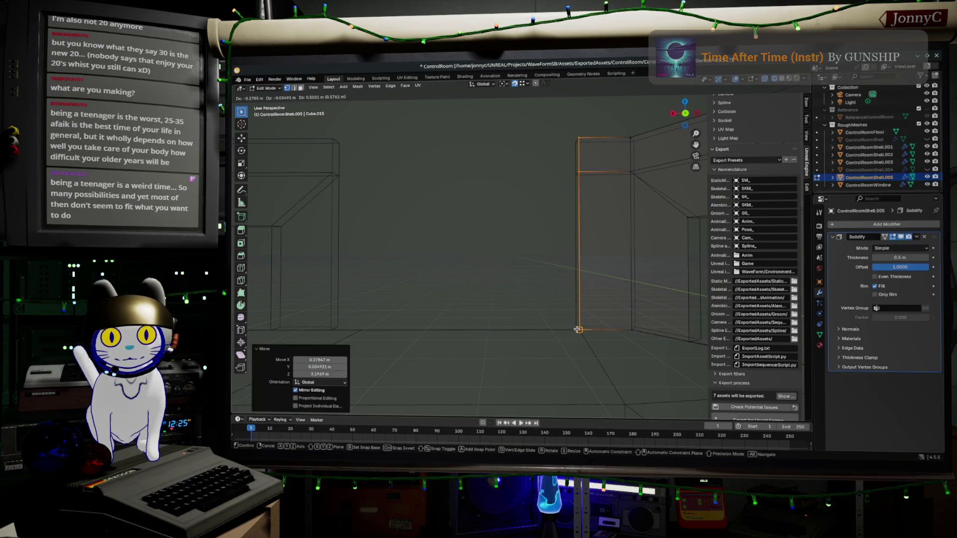
pyautogui.click(581, 327)
pyautogui.moveTo(629, 357); pyautogui.dragTo(641, 365, button='middle')
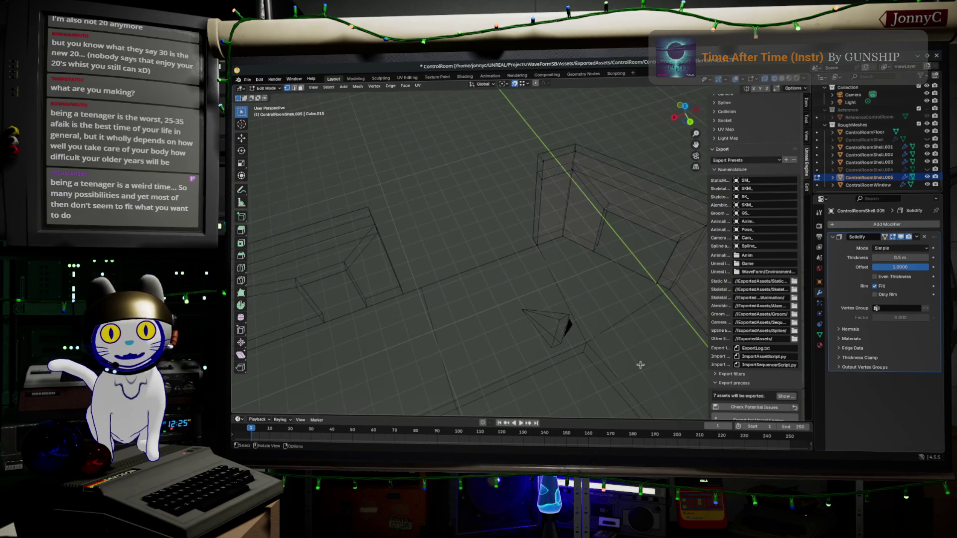
pyautogui.moveTo(603, 214); pyautogui.dragTo(575, 250, button='middle')
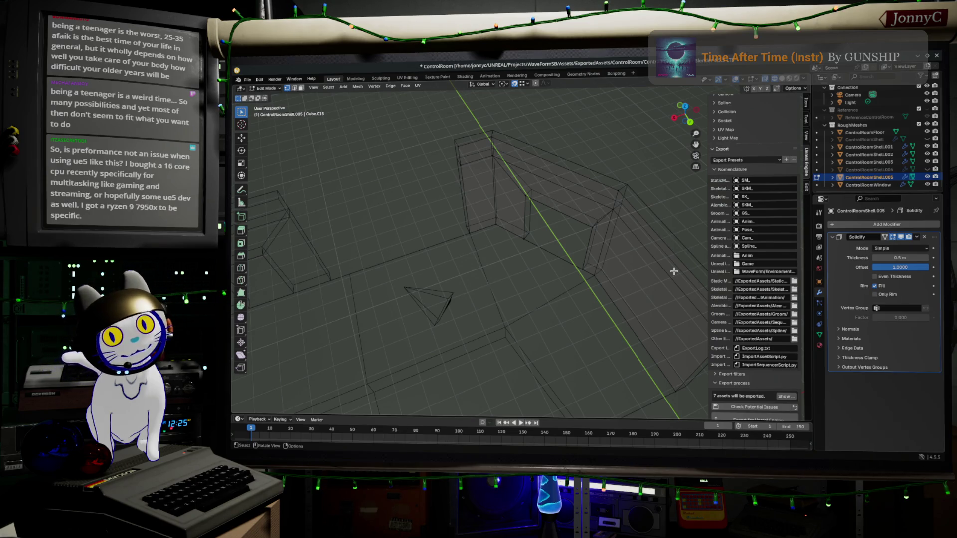
# Step: Save ControlRoom.blend, minimise Blender and switch back to the Unreal editor
pyautogui.click(247, 79)
pyautogui.click(262, 128)
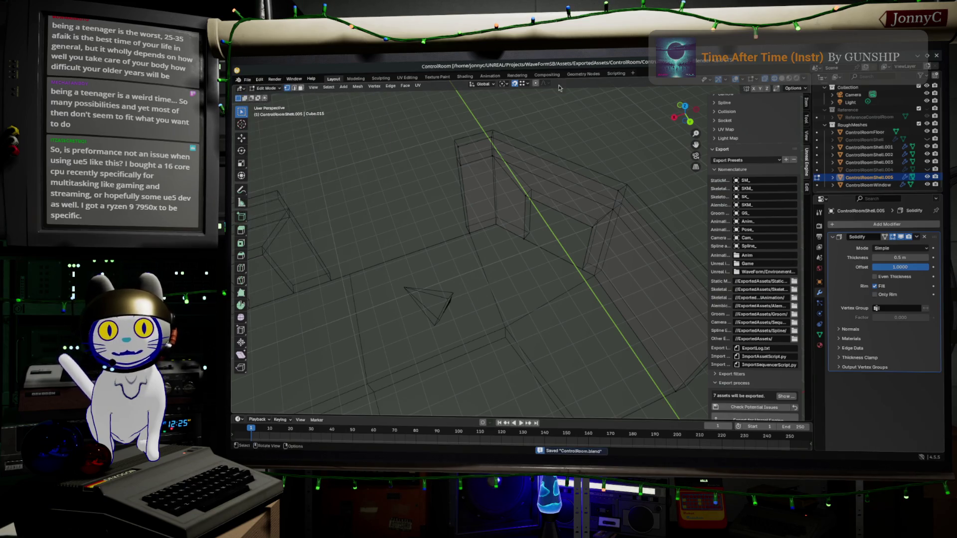
pyautogui.click(918, 57)
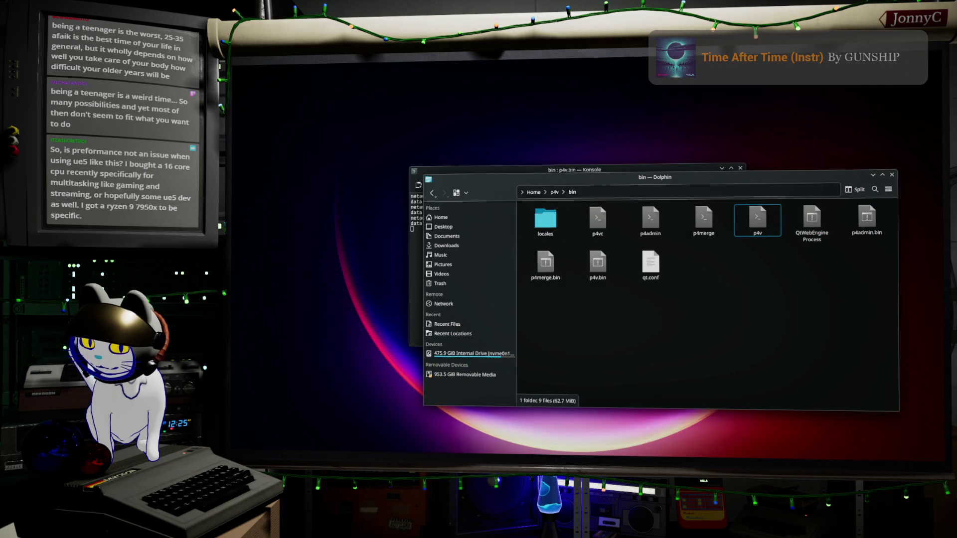
pyautogui.hotkey('alt', 'Tab')
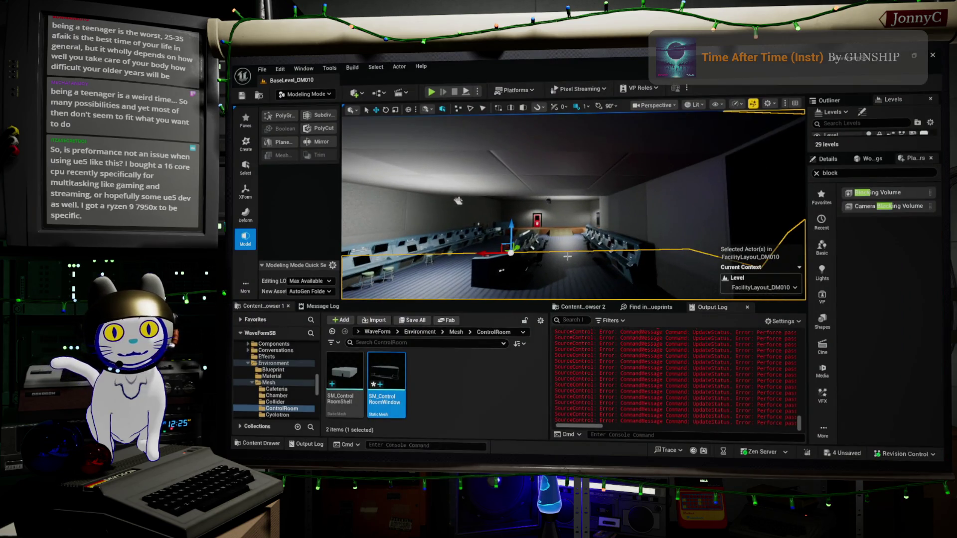
# Step: Toggle realtime viewport updating, switch the editor to Selection mode and fly into the room
pyautogui.hotkey('ctrl', 'r')
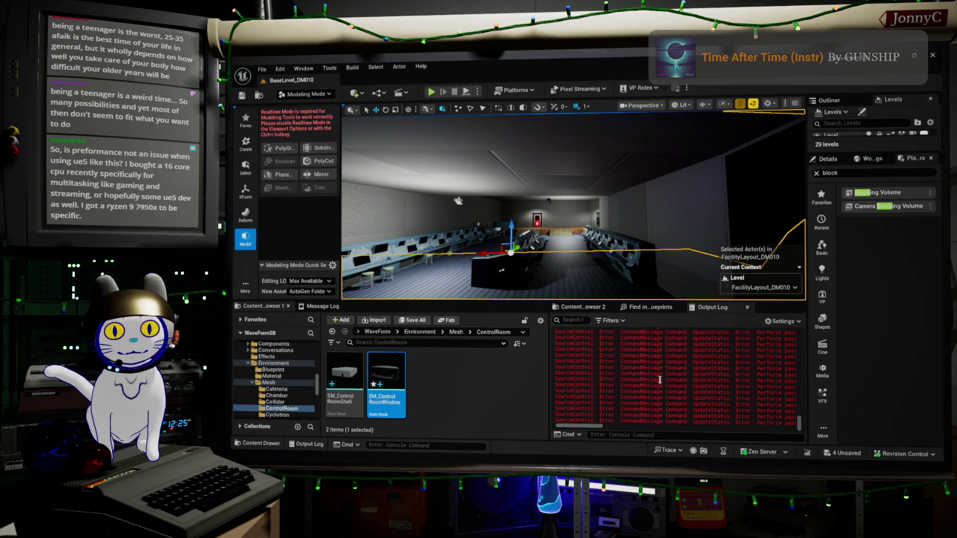
pyautogui.click(305, 91)
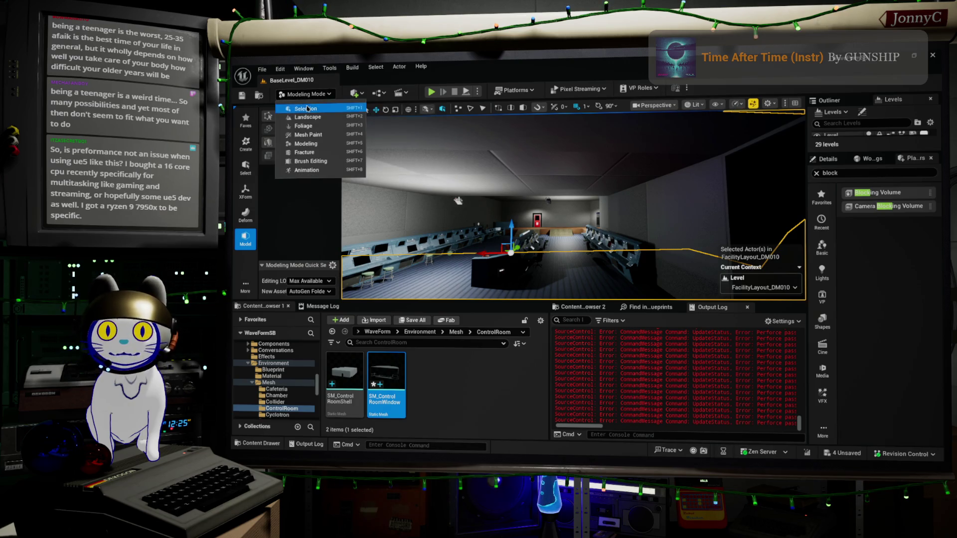
pyautogui.click(307, 108)
pyautogui.moveTo(464, 209); pyautogui.dragTo(523, 195, button='right')
pyautogui.press('w')
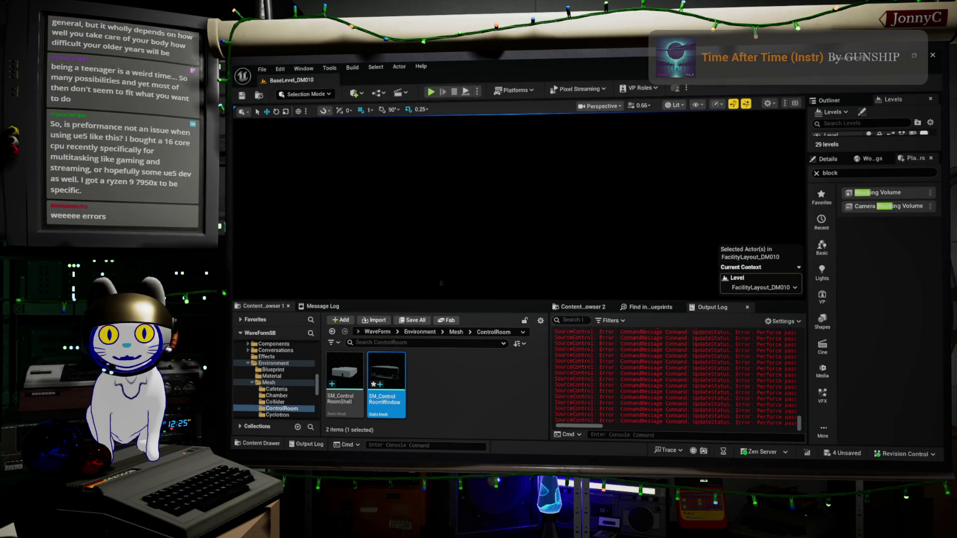
# Step: Fly the camera around the control room interior and maximise the viewport with F11
pyautogui.moveTo(255, 145); pyautogui.dragTo(544, 206, button='right')
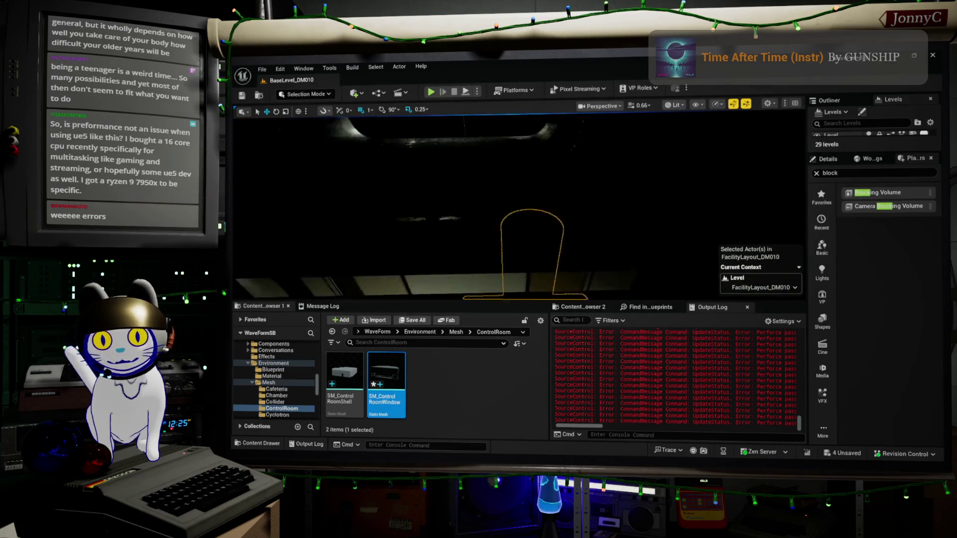
pyautogui.moveTo(545, 206); pyautogui.dragTo(544, 206, button='right')
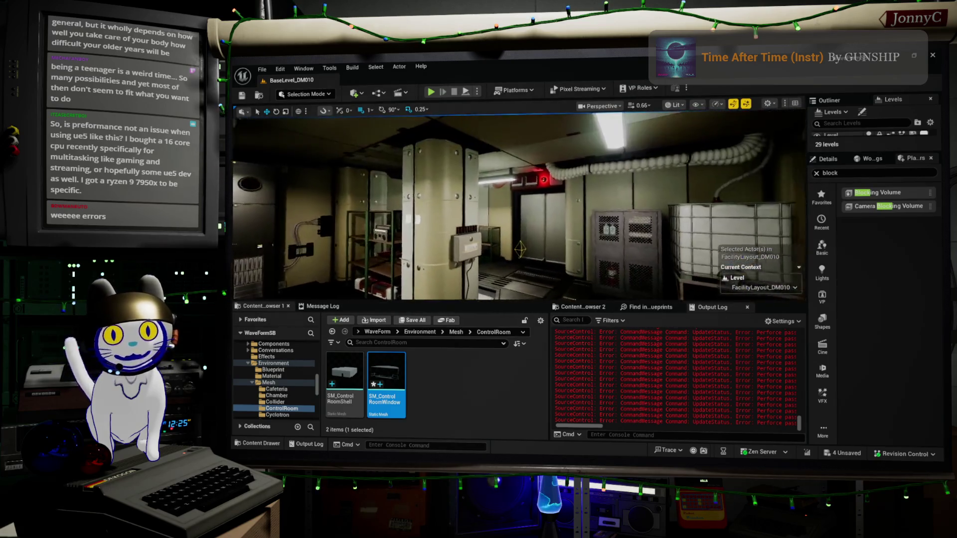
pyautogui.moveTo(544, 206); pyautogui.dragTo(545, 206, button='right')
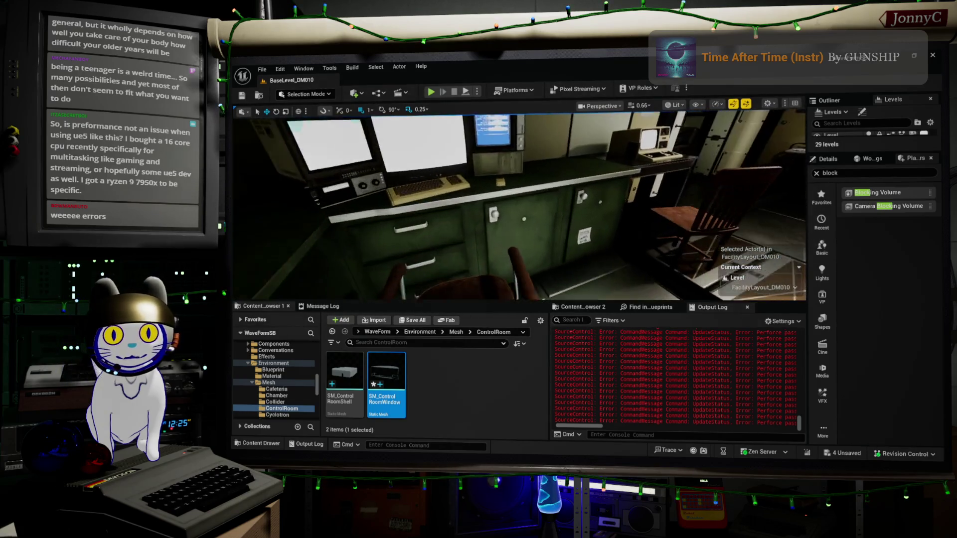
pyautogui.press('F11')
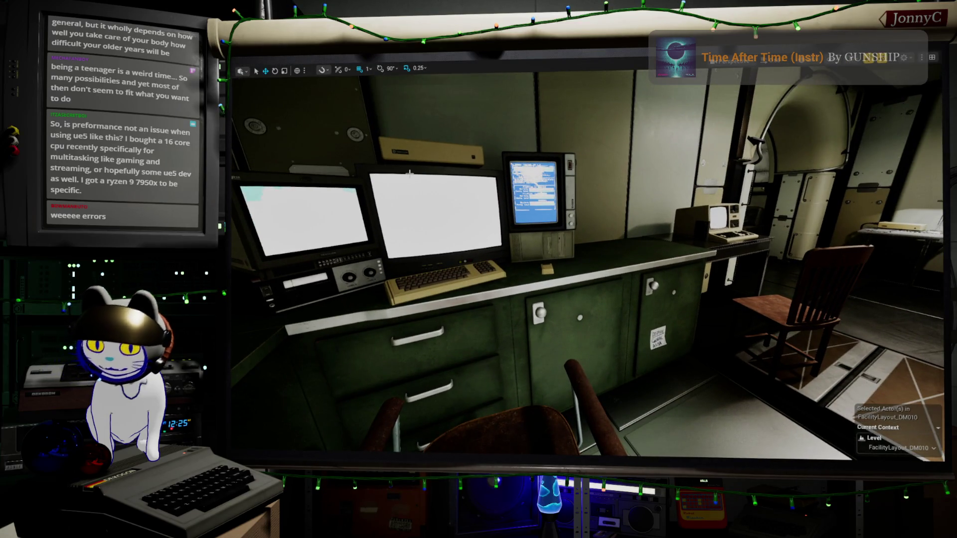
# Step: Play the level in the editor, walk past the robots to the monitor desk and use the terminal
pyautogui.hotkey('alt', 'p')
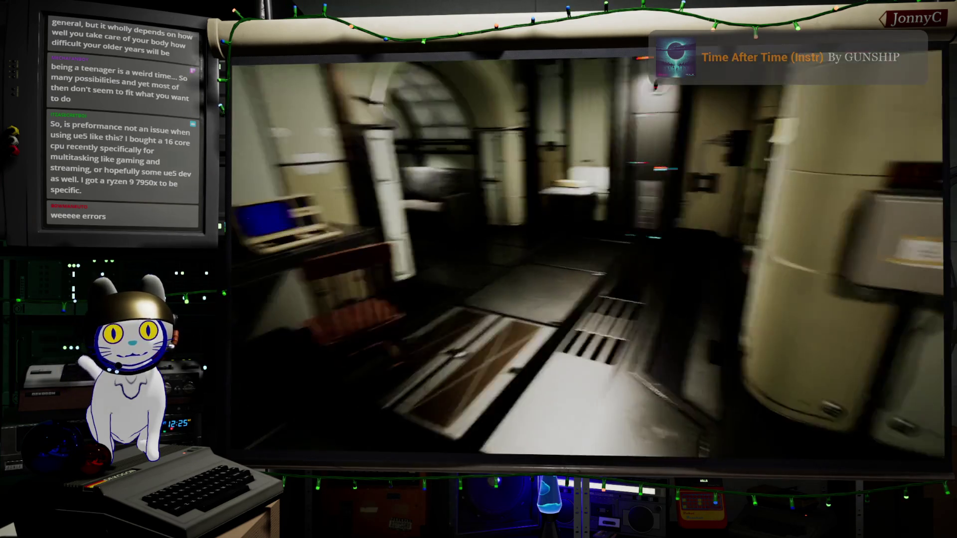
pyautogui.press('w')
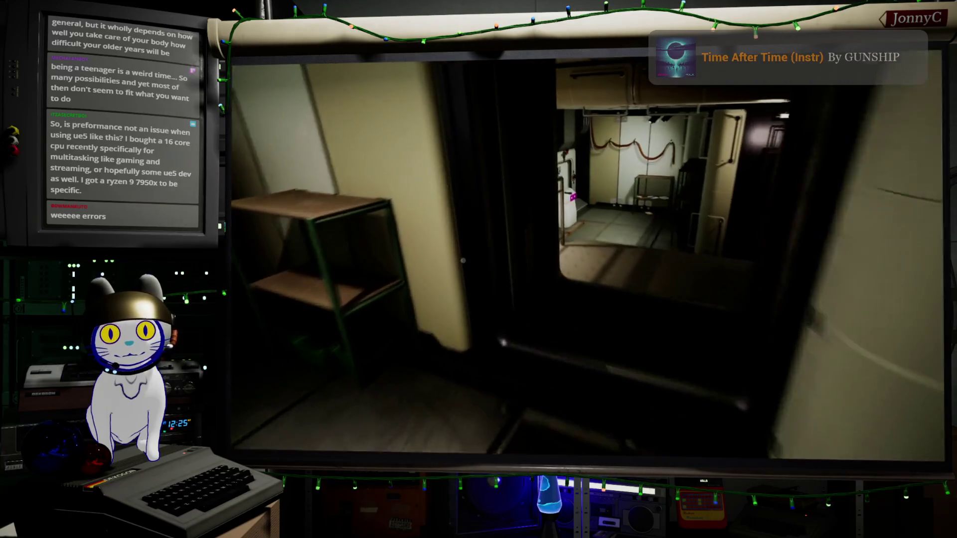
pyautogui.press('w')
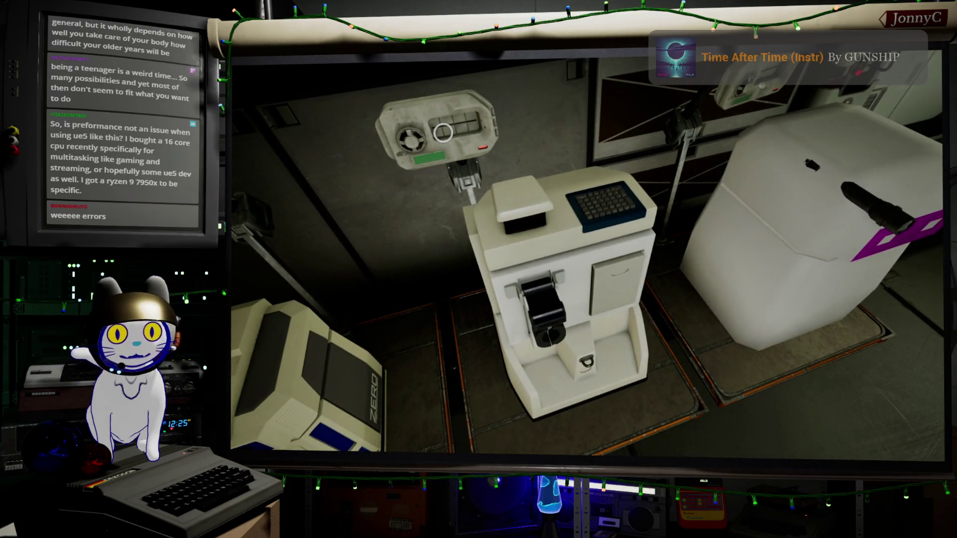
pyautogui.press('w')
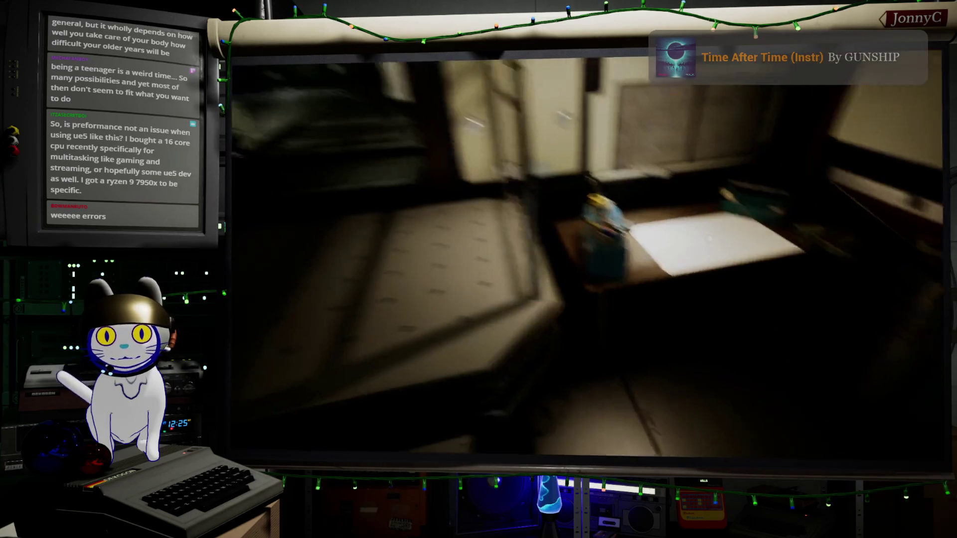
pyautogui.press('w')
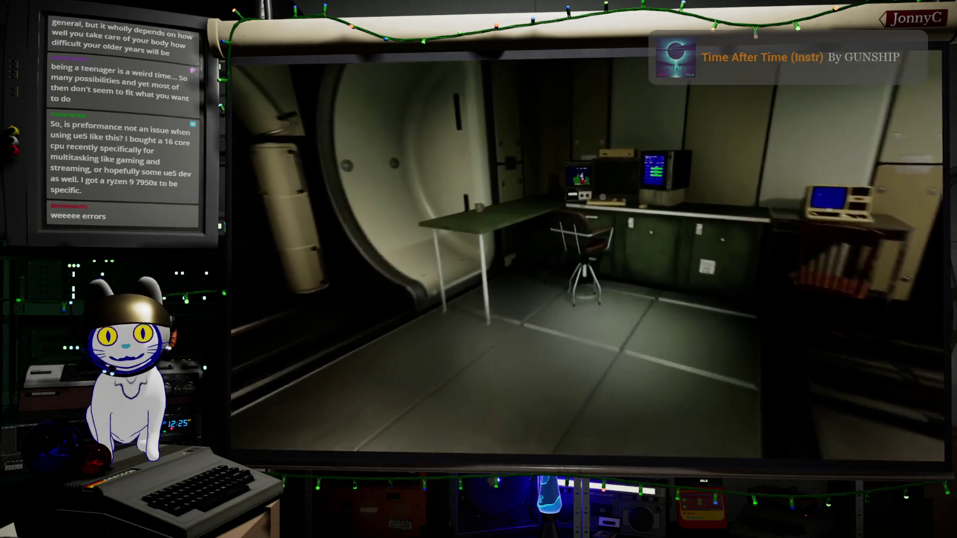
pyautogui.press('e')
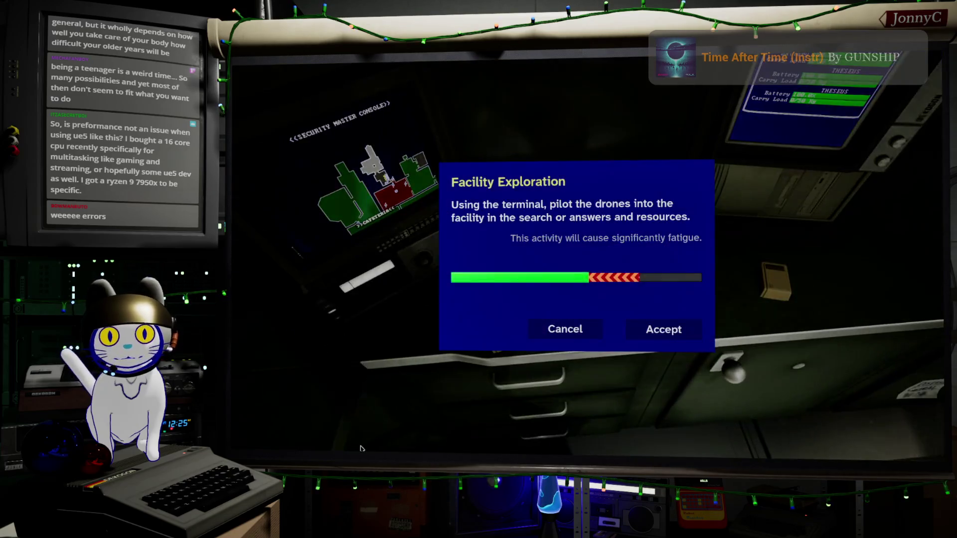
# Step: Accept the Facility Exploration activity, pilot HERCULES briefly and switch to THESEUS
pyautogui.click(650, 332)
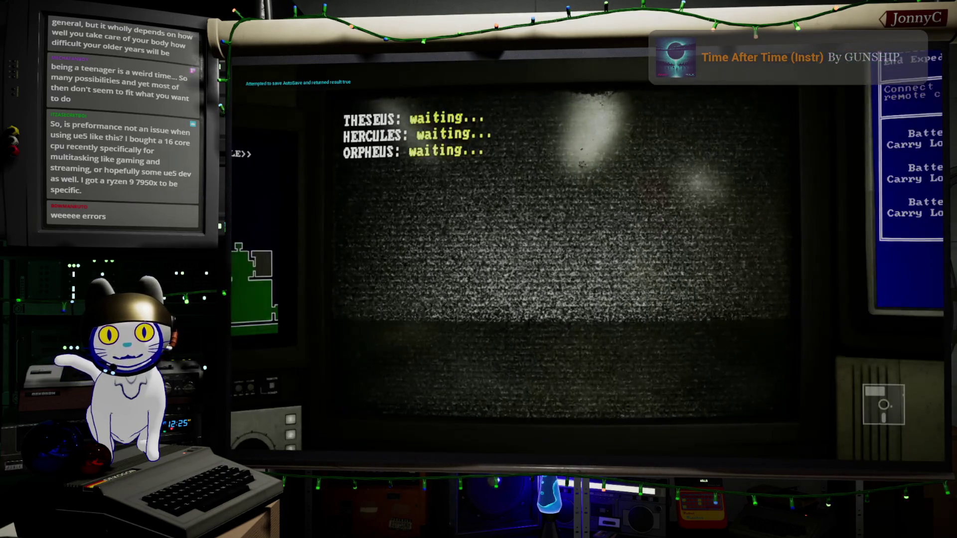
pyautogui.press('Escape')
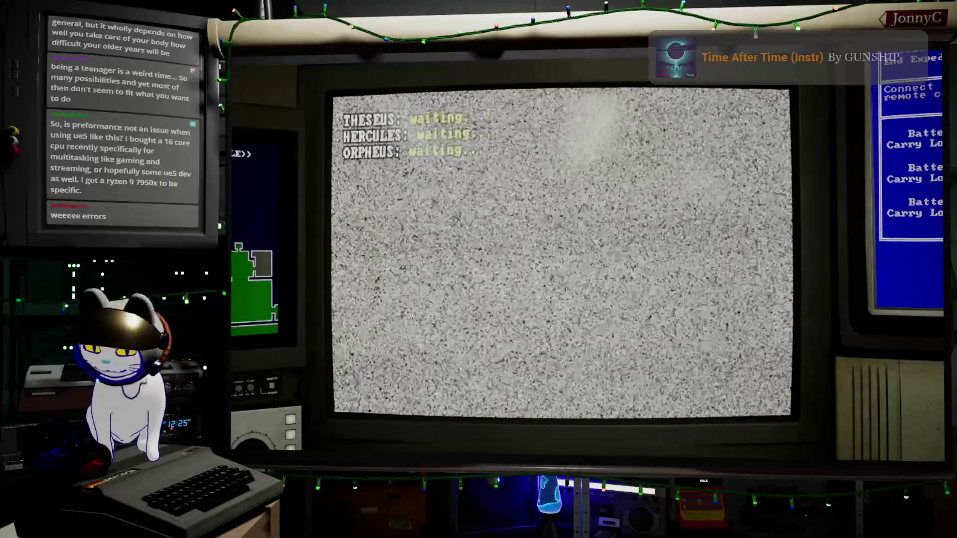
pyautogui.press('2')
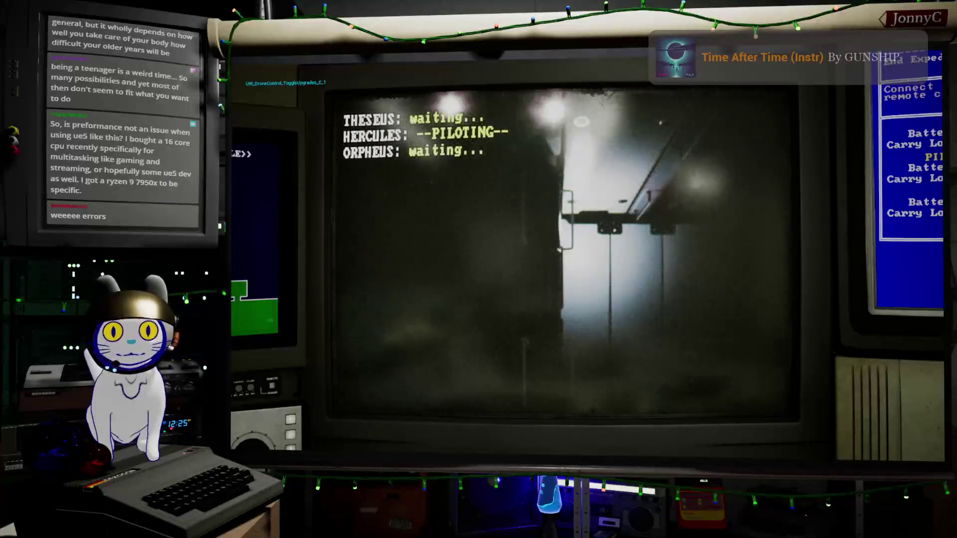
pyautogui.press('w')
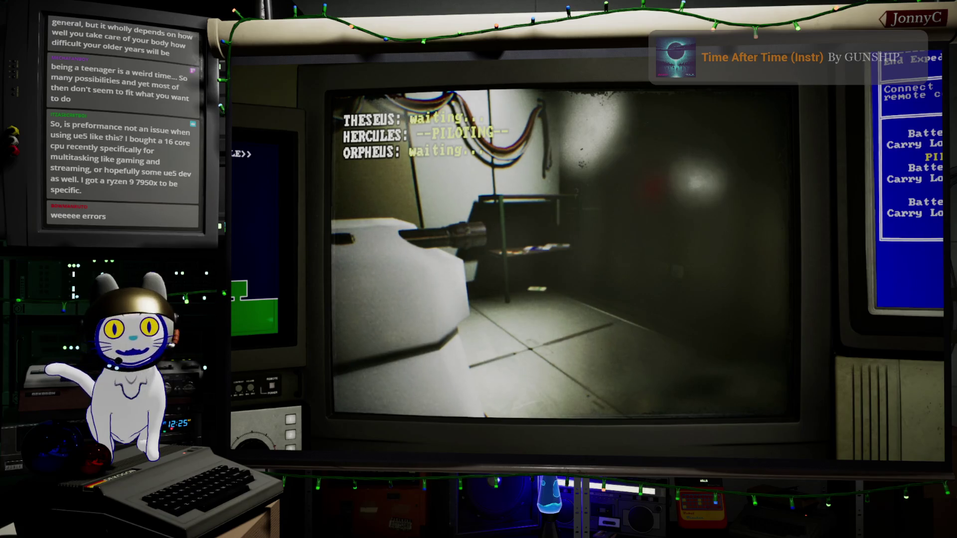
pyautogui.press('s')
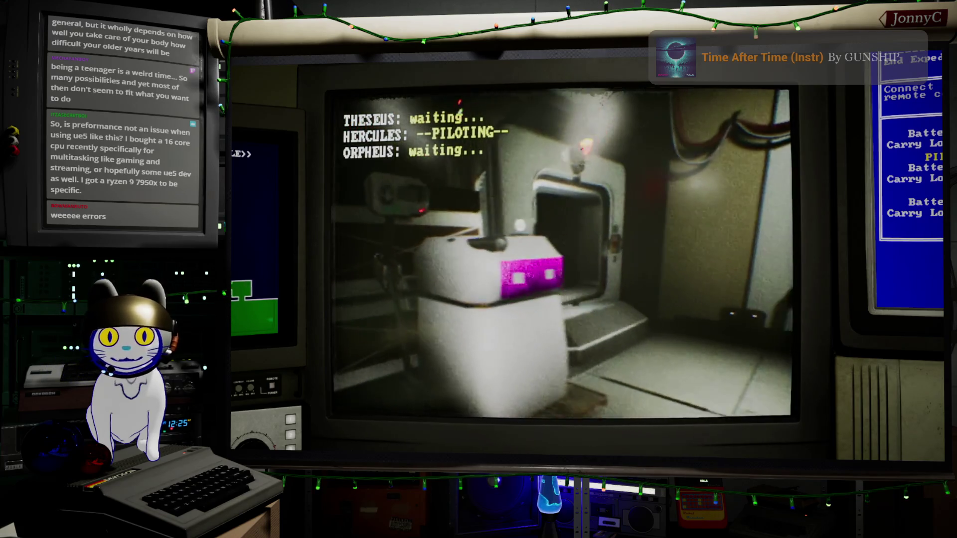
pyautogui.press('1')
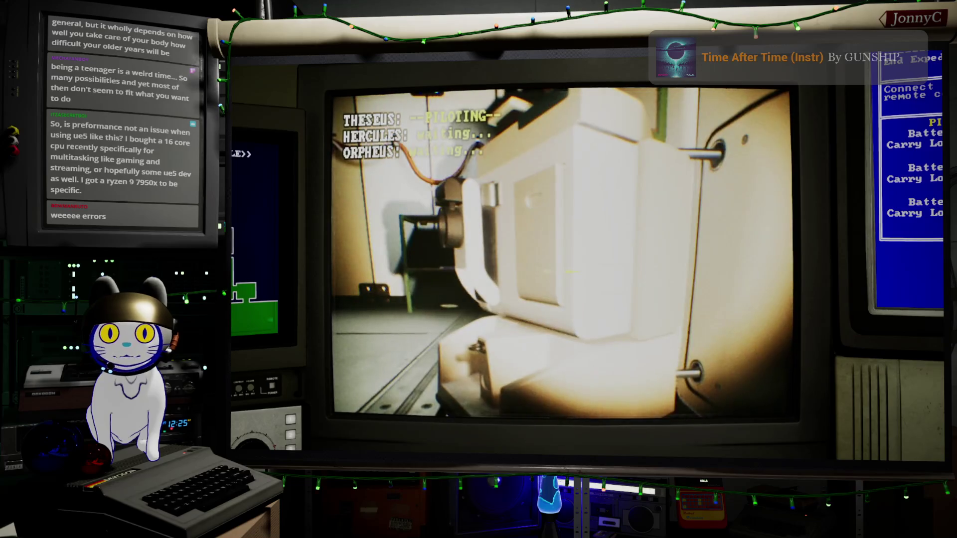
# Step: Use the Switch Drones menu to fly HERCULES forward, then return to THESEUS
pyautogui.press('Down')
pyautogui.press('Down')
pyautogui.press('Up')
pyautogui.press('Up')
pyautogui.press('Return')
pyautogui.press('Down')
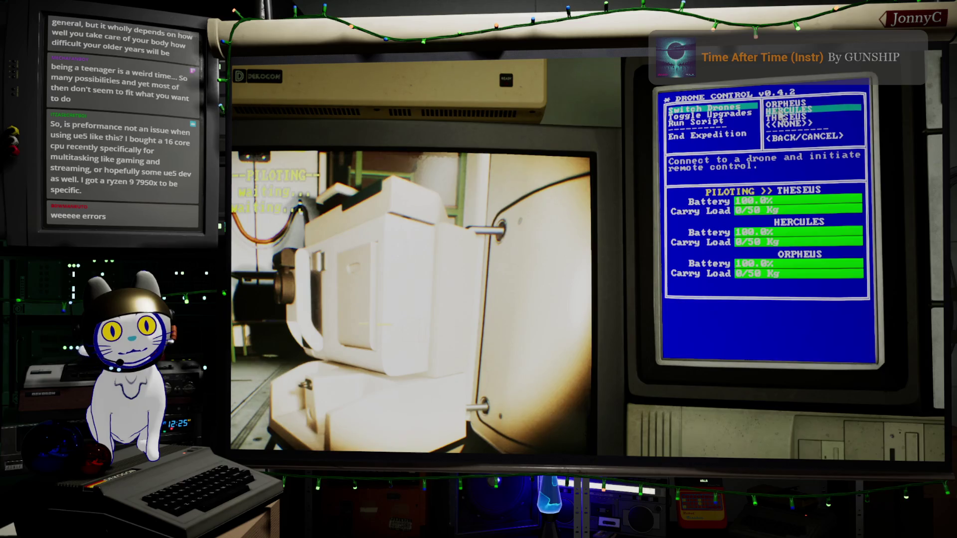
pyautogui.press('Return')
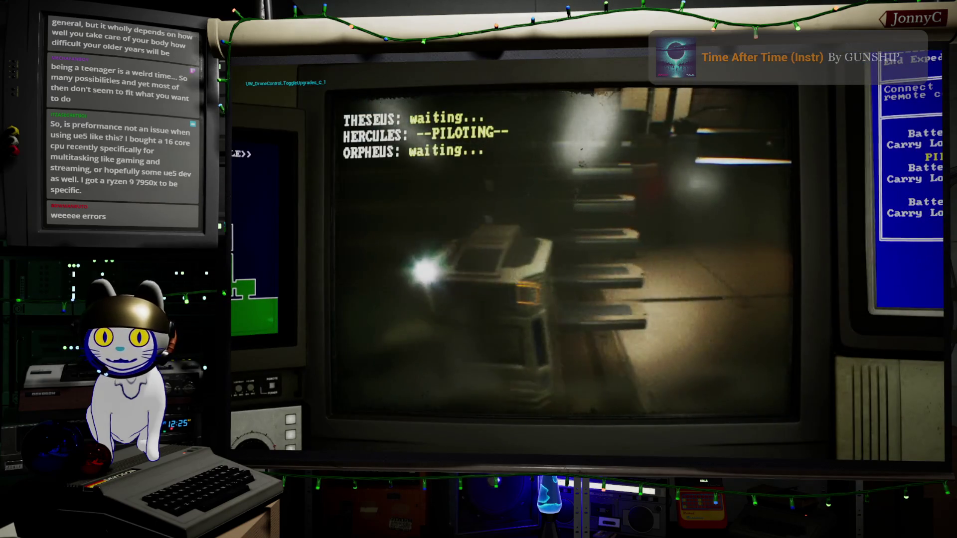
pyautogui.press('w')
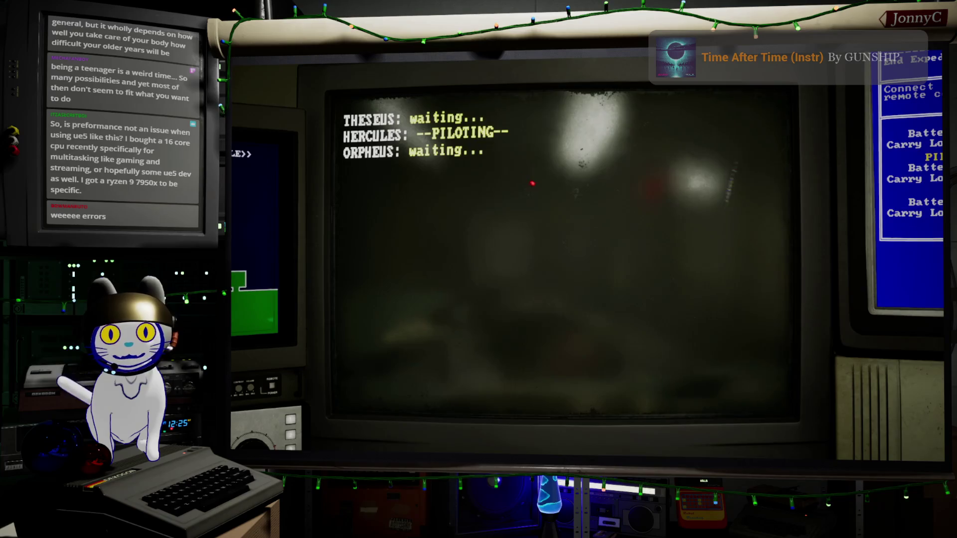
pyautogui.press('1')
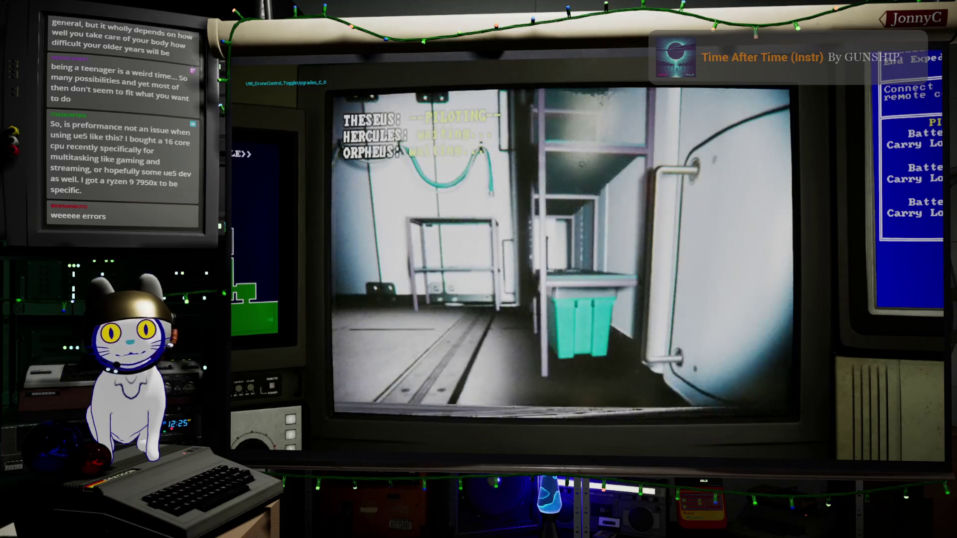
# Step: Fly THESEUS through the doorway down the corridor to the wall and open Network Devices
pyautogui.press('a')
pyautogui.press('w')
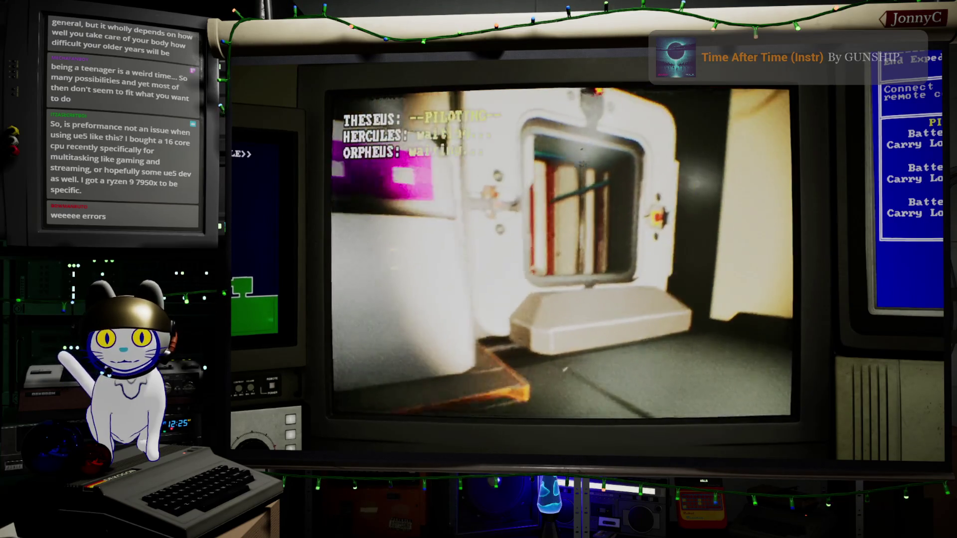
pyautogui.press('w')
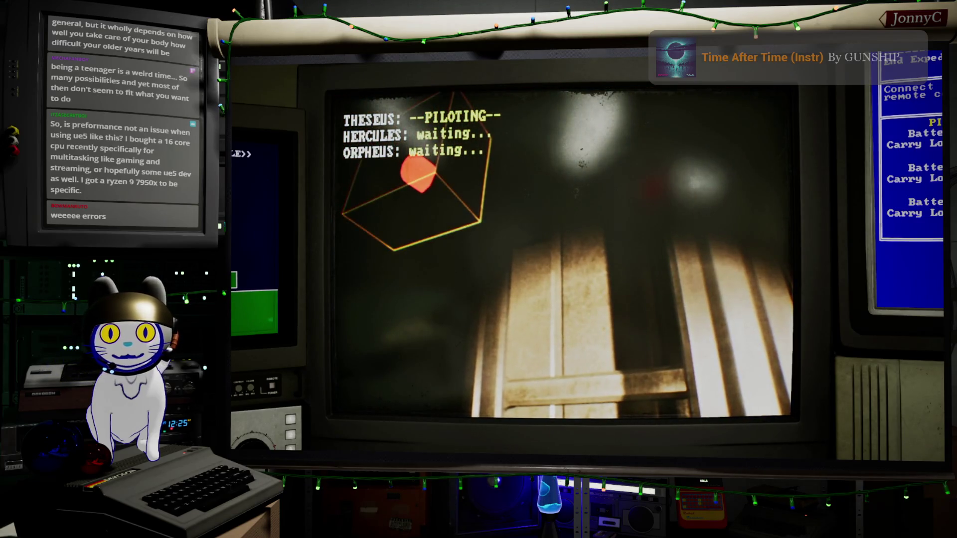
pyautogui.press('e')
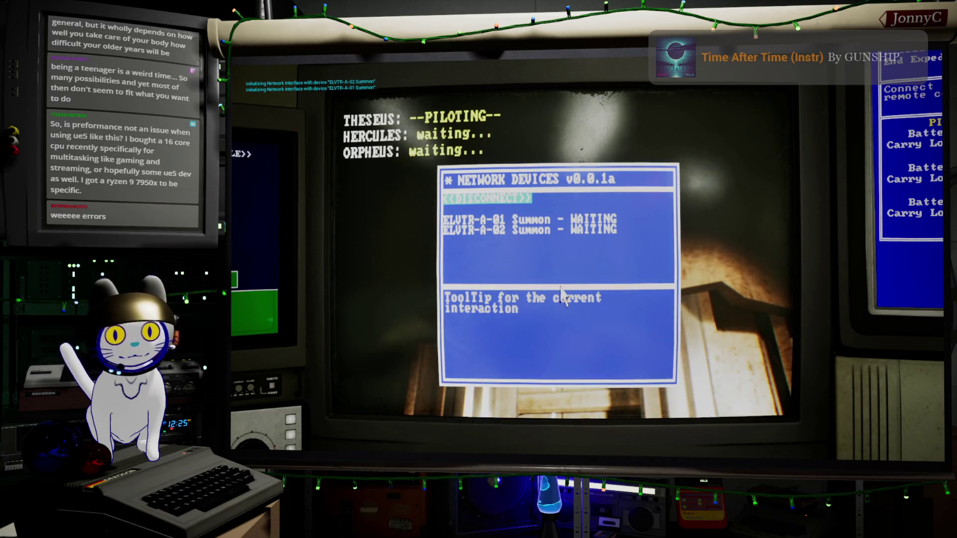
# Step: Summon the ELVTR-A-02 elevator, close the list and fly THESEUS around toward the hallway
pyautogui.click(542, 230)
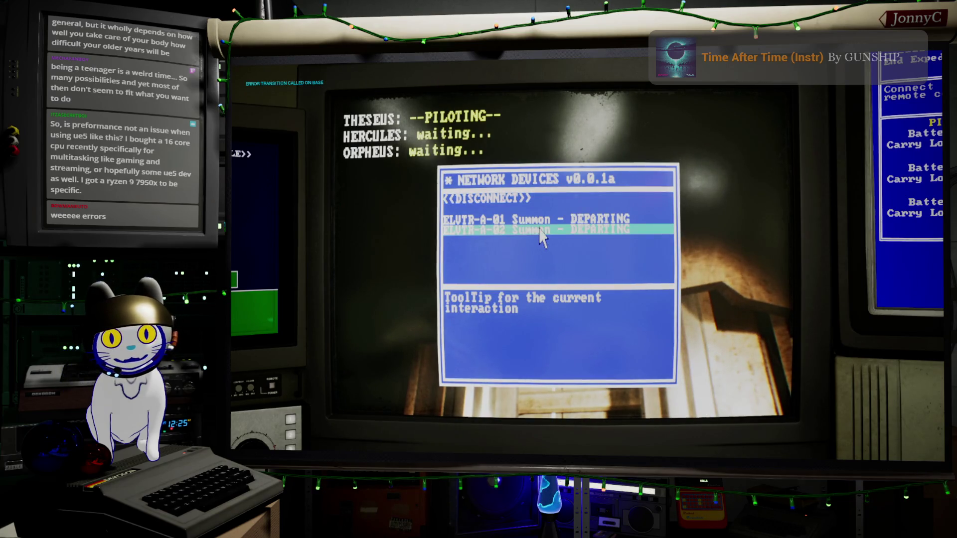
pyautogui.press('e')
pyautogui.press('w')
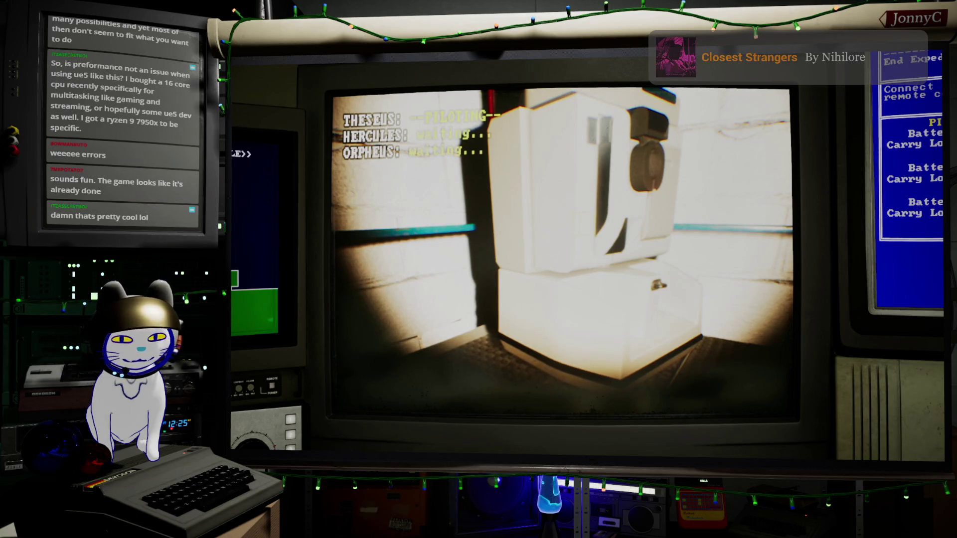
pyautogui.press('a')
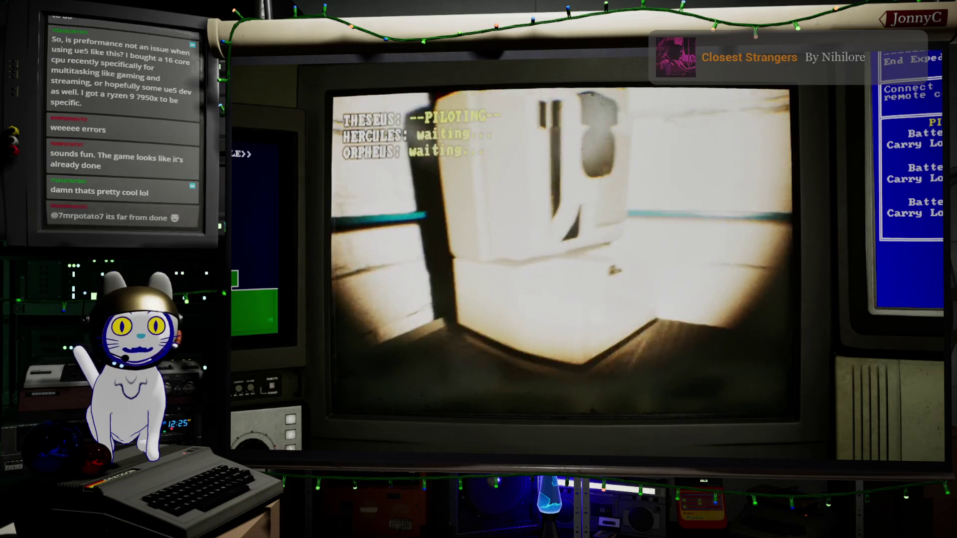
pyautogui.press('a')
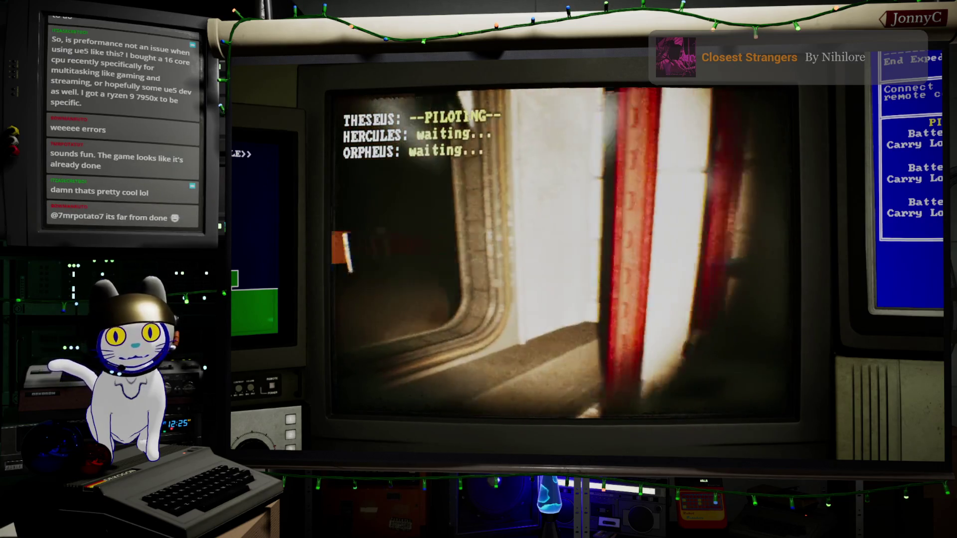
pyautogui.press('a')
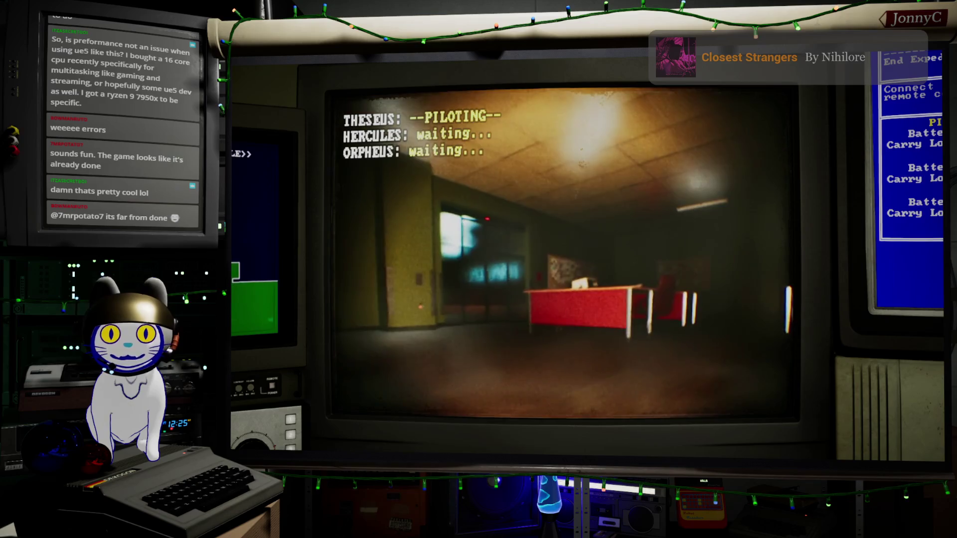
pyautogui.press('a')
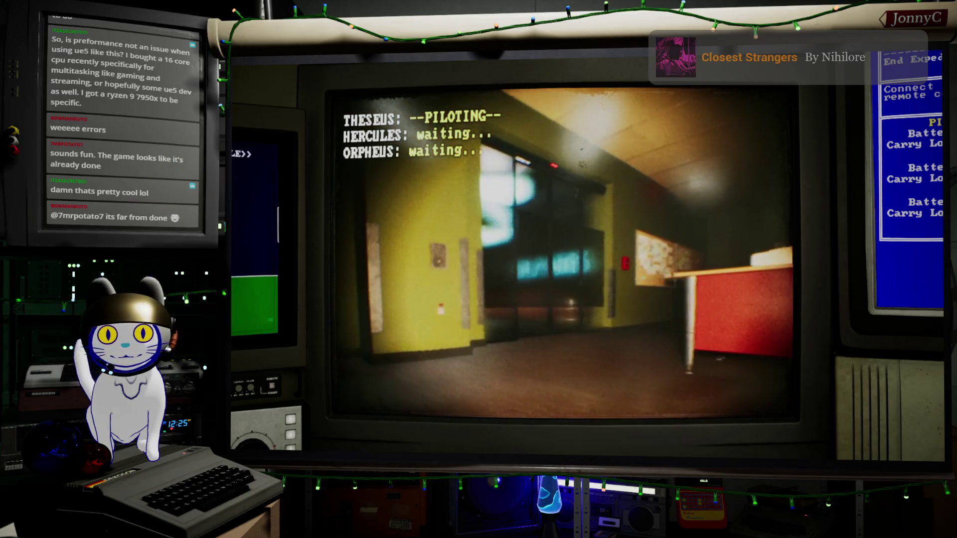
# Step: Check HERCULES's view twice while steering THESEUS toward the door in the yellow wall
pyautogui.press('2')
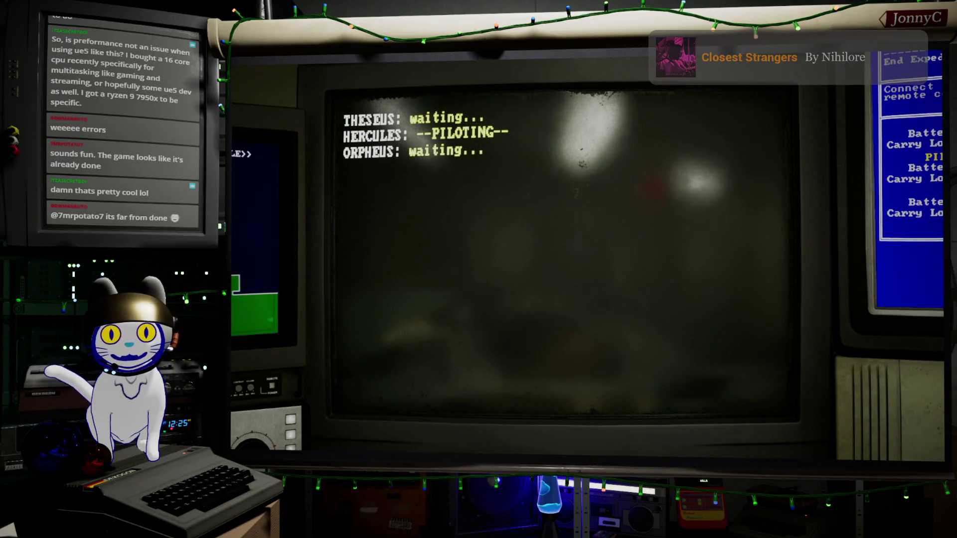
pyautogui.press('1')
pyautogui.press('d')
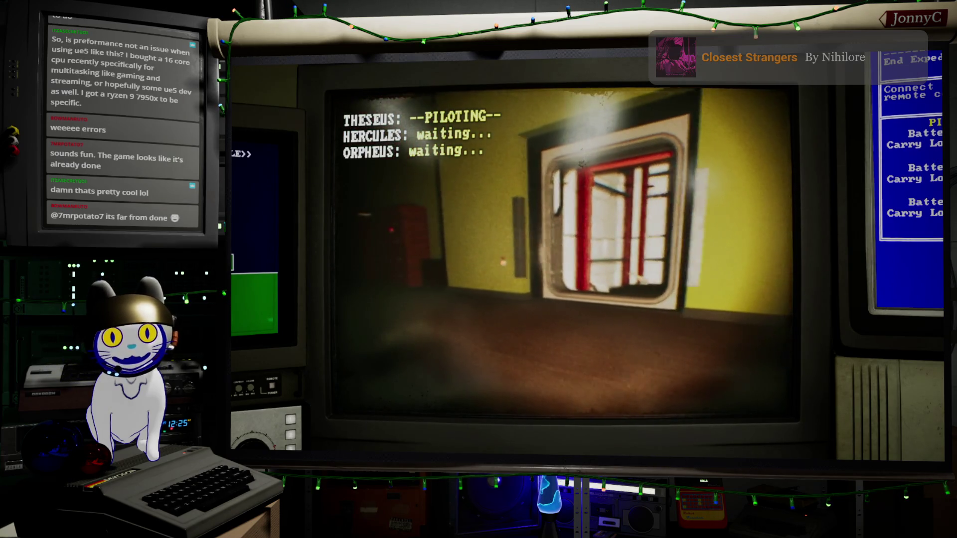
pyautogui.press('w')
pyautogui.press('2')
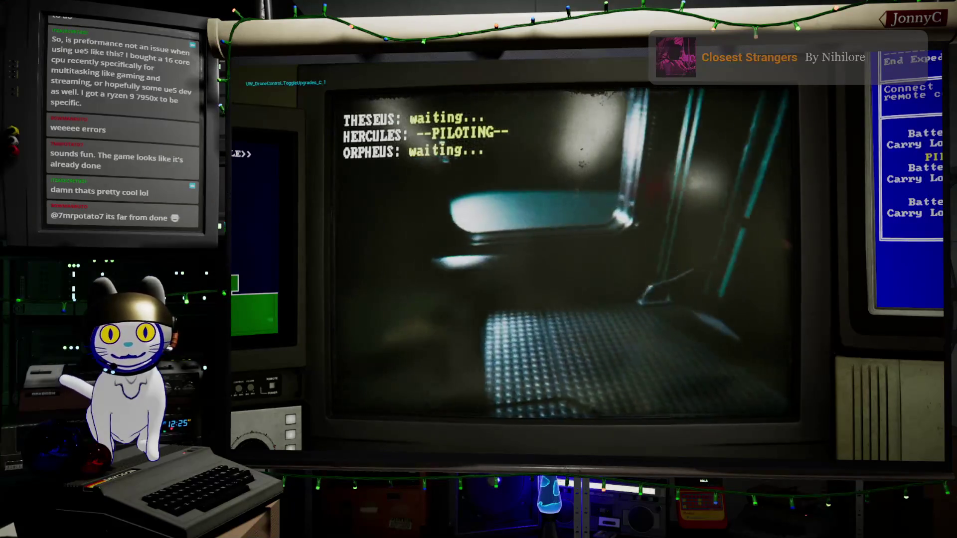
pyautogui.press('s')
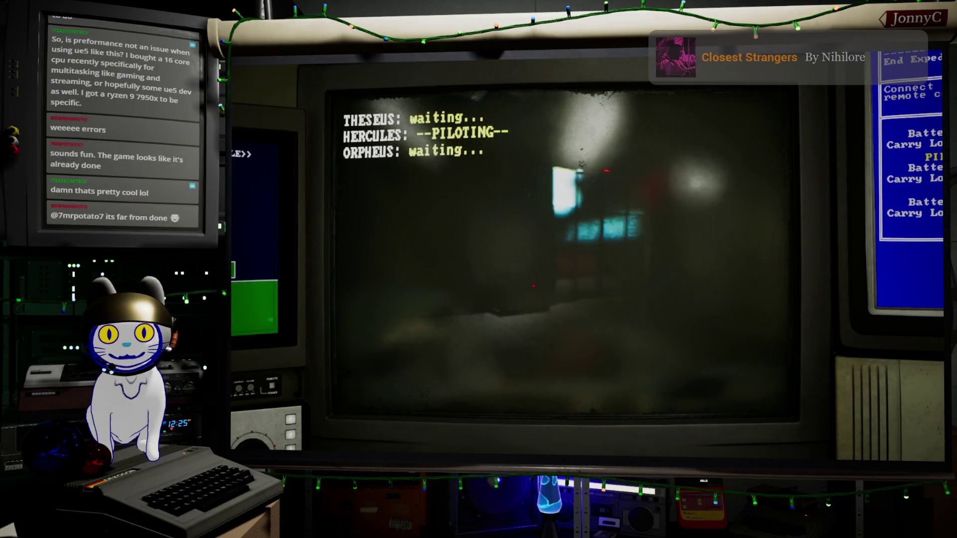
pyautogui.press('1')
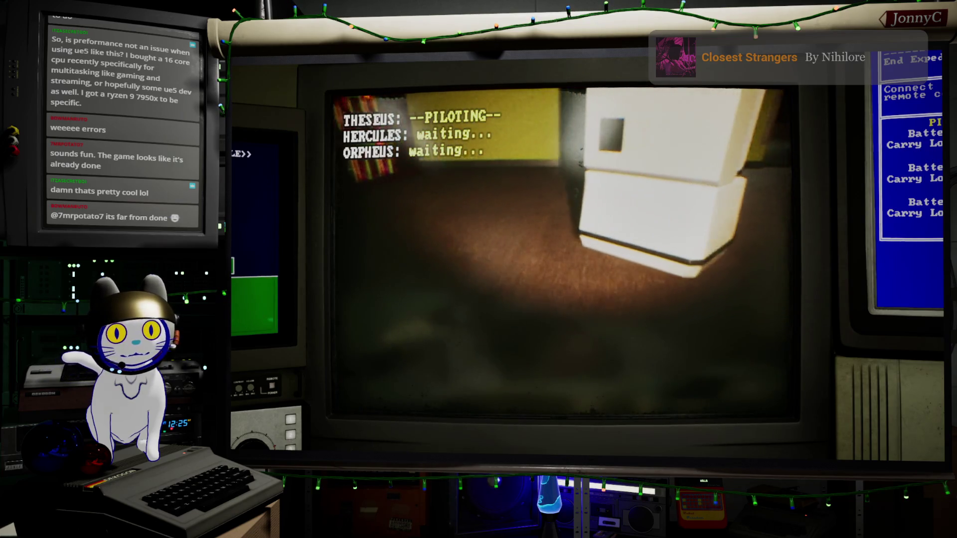
# Step: Steer THESEUS past the red partitions under the white desk, checking HERCULES once more
pyautogui.press('d')
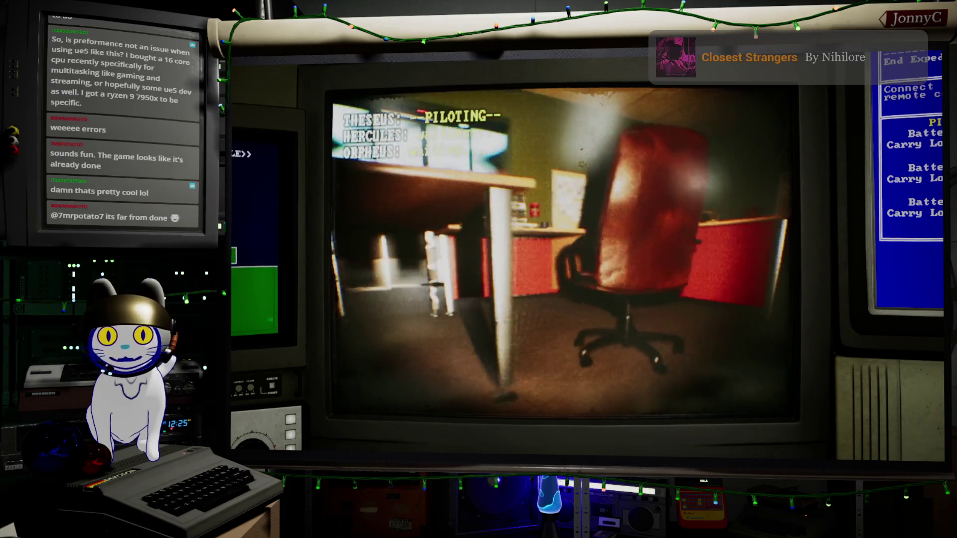
pyautogui.press('d')
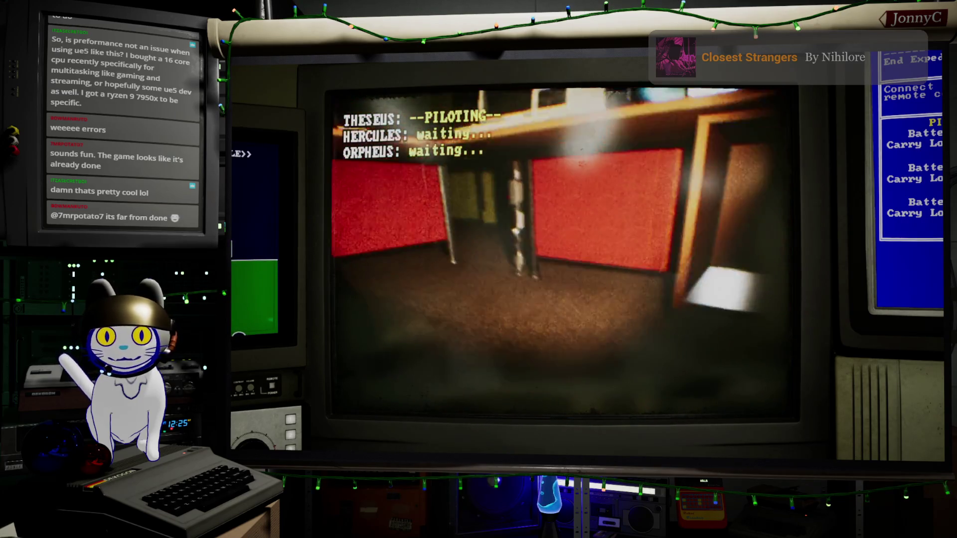
pyautogui.press('d')
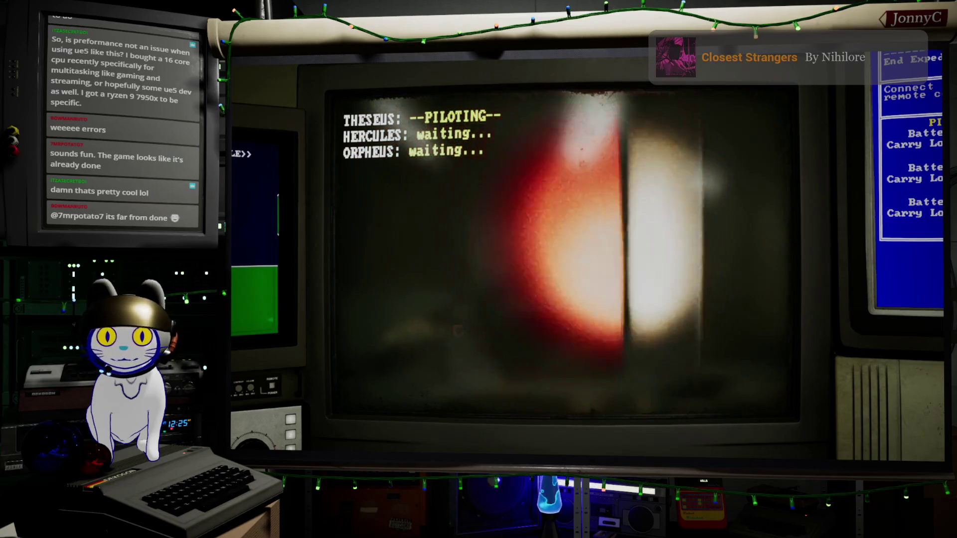
pyautogui.press('a')
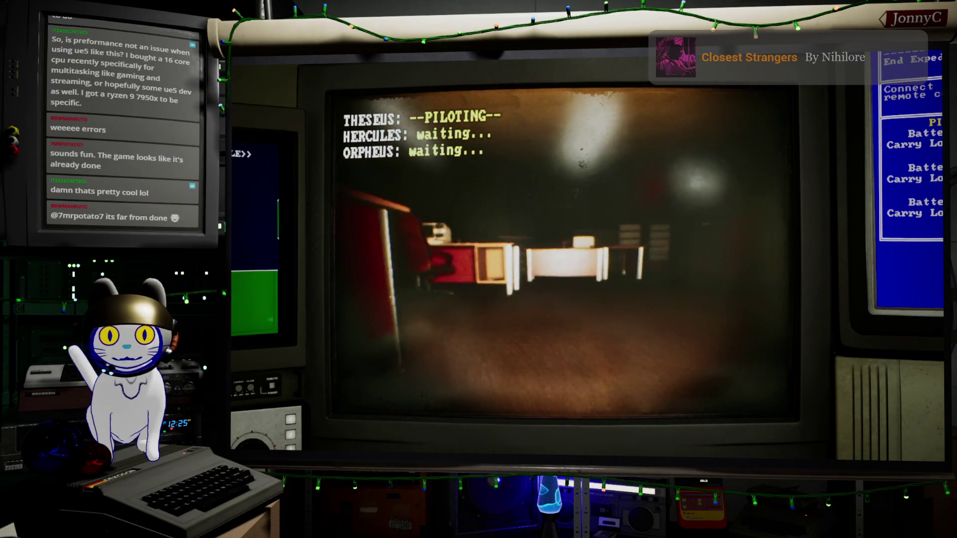
pyautogui.press('d')
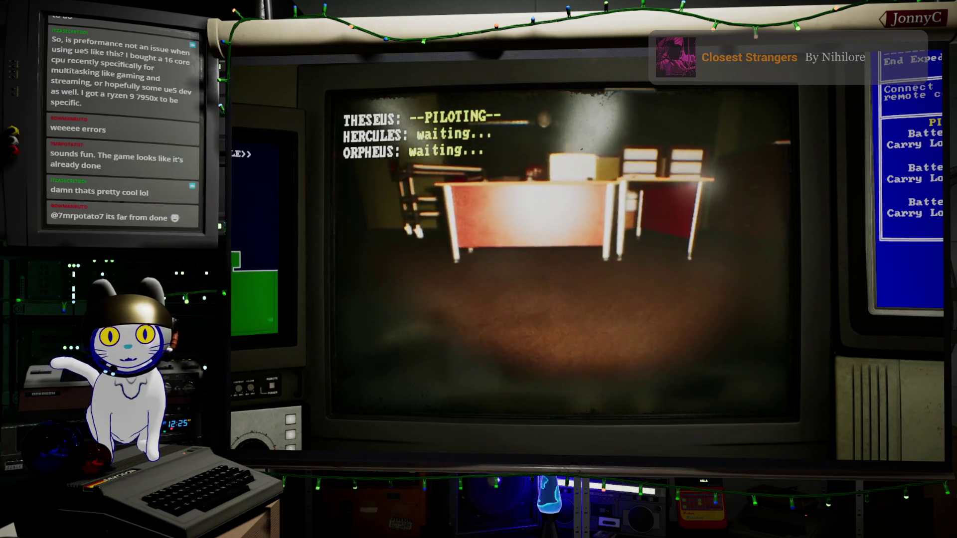
pyautogui.press('w')
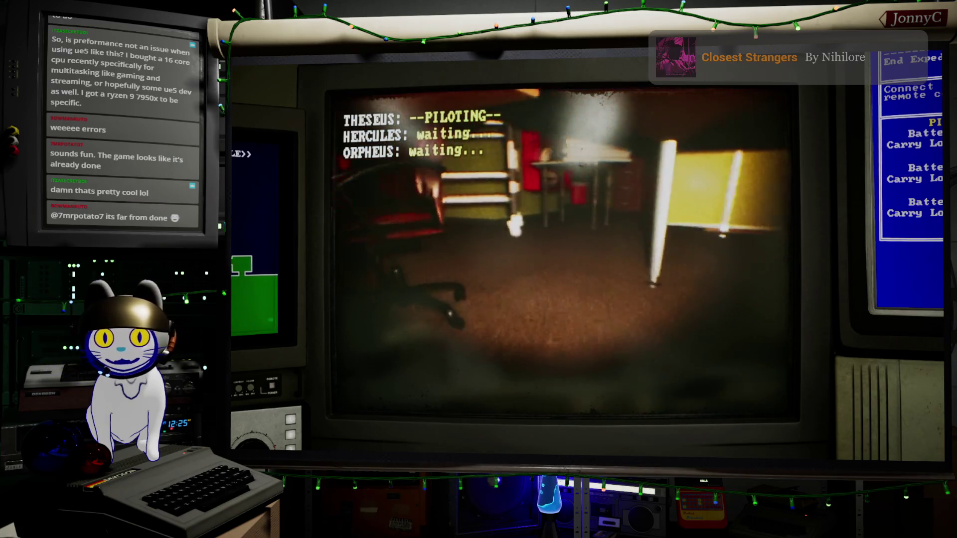
pyautogui.press('2')
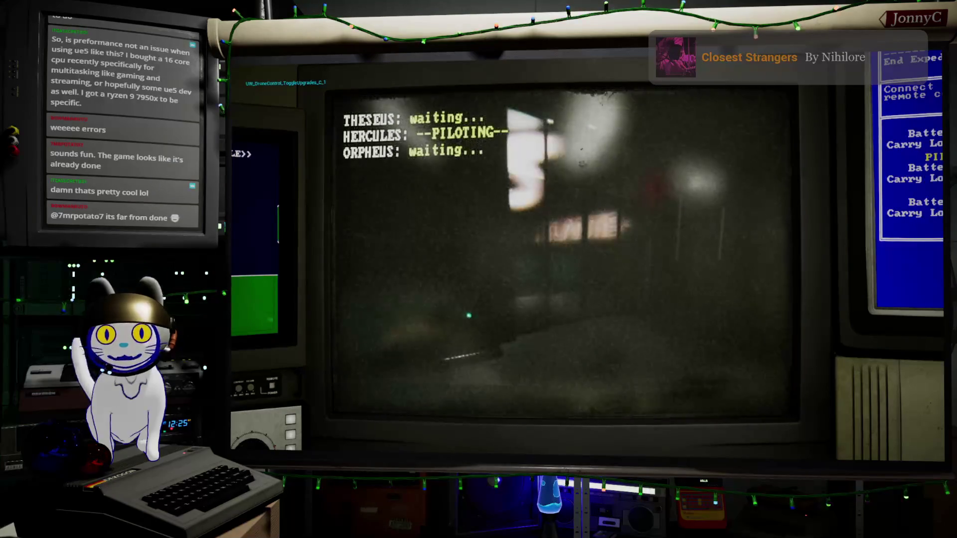
pyautogui.press('d')
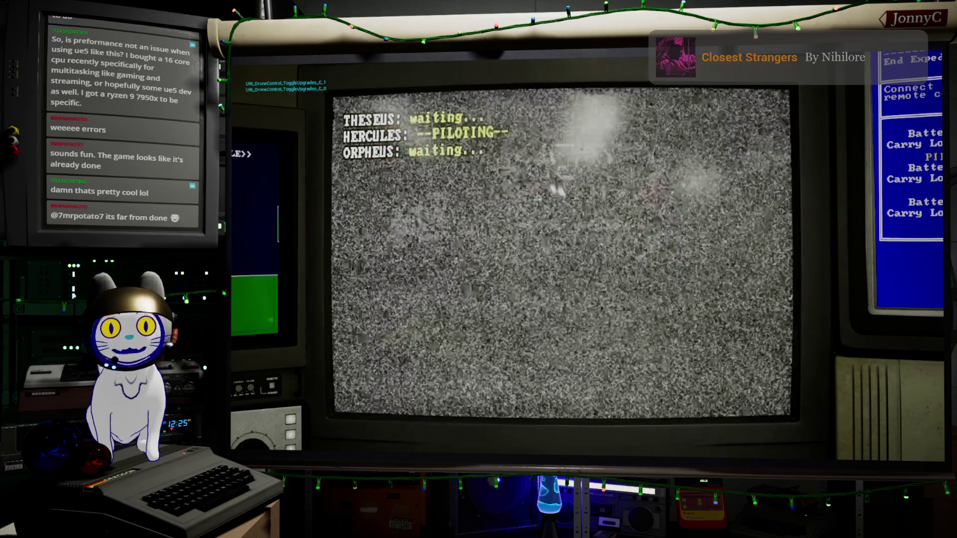
pyautogui.press('1')
# Step: Fly THESEUS up to the yellow wall and open the Network Devices list at the switch
pyautogui.press('d')
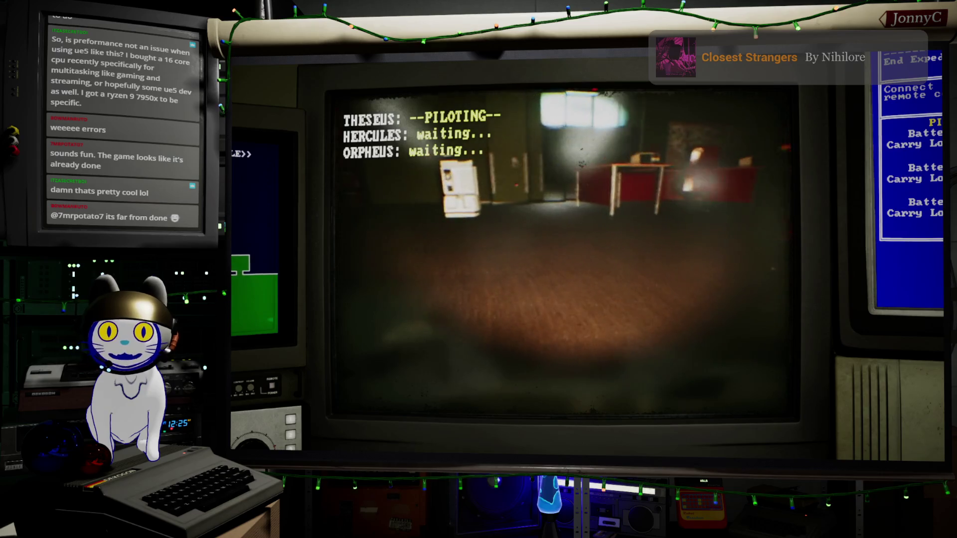
pyautogui.press('w')
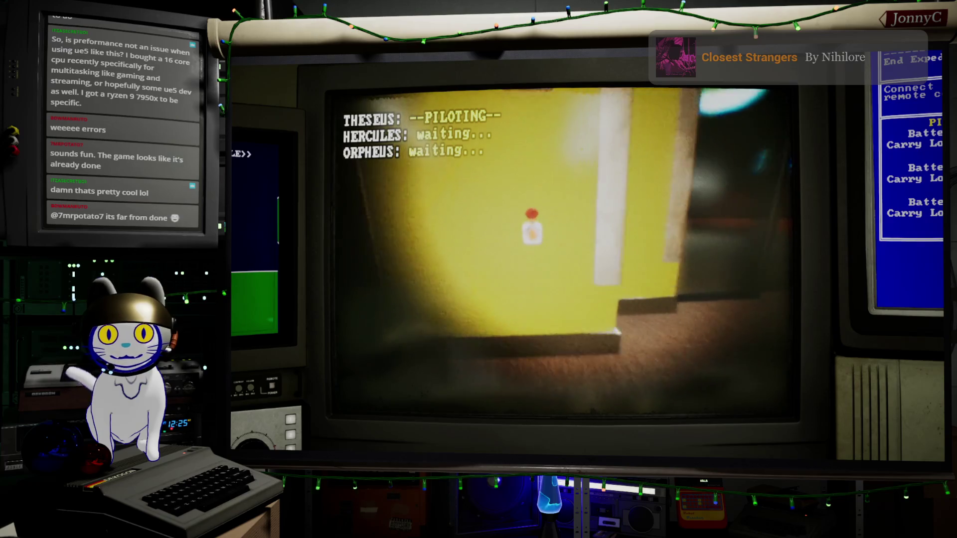
pyautogui.press('e')
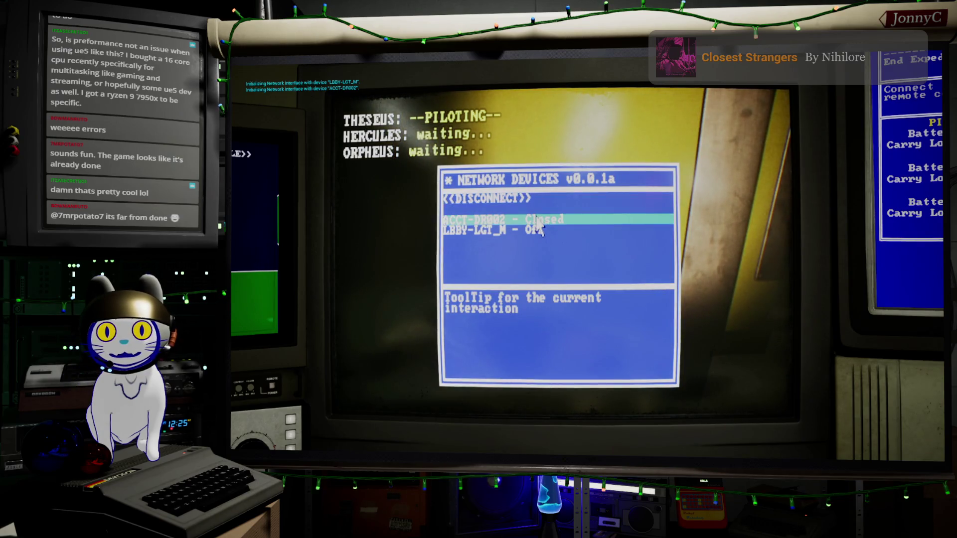
# Step: Switch LBBY-LGT_M on, dismiss Network Devices and take control of the HERCULES drone
pyautogui.click(535, 235)
pyautogui.click(521, 199)
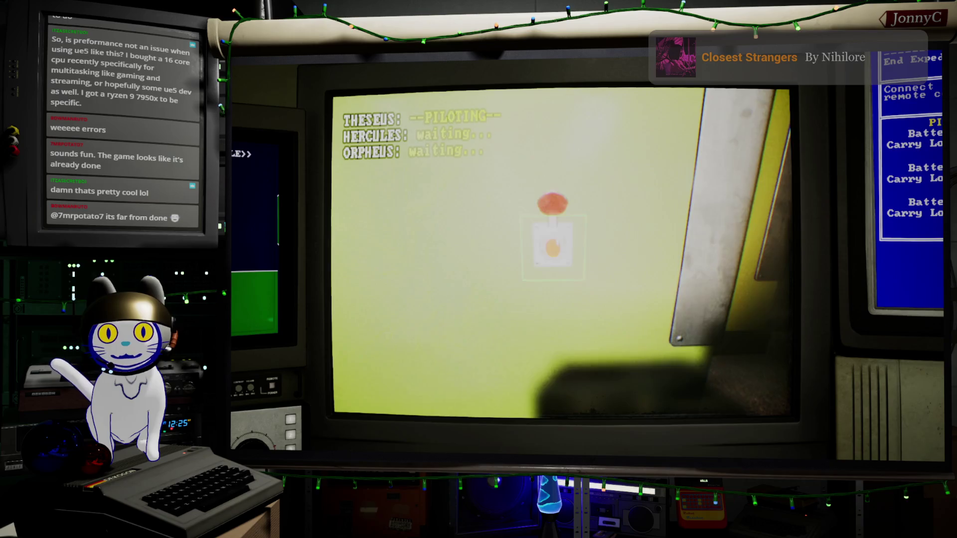
pyautogui.press('2')
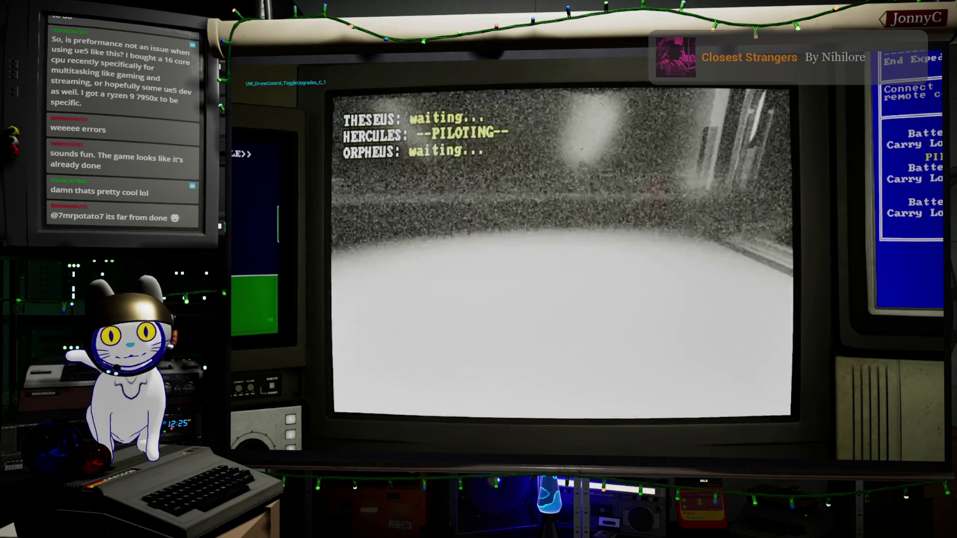
# Step: Fly HERCULES over the desk, through the room and past the chair until its feed turns to static
pyautogui.press('w')
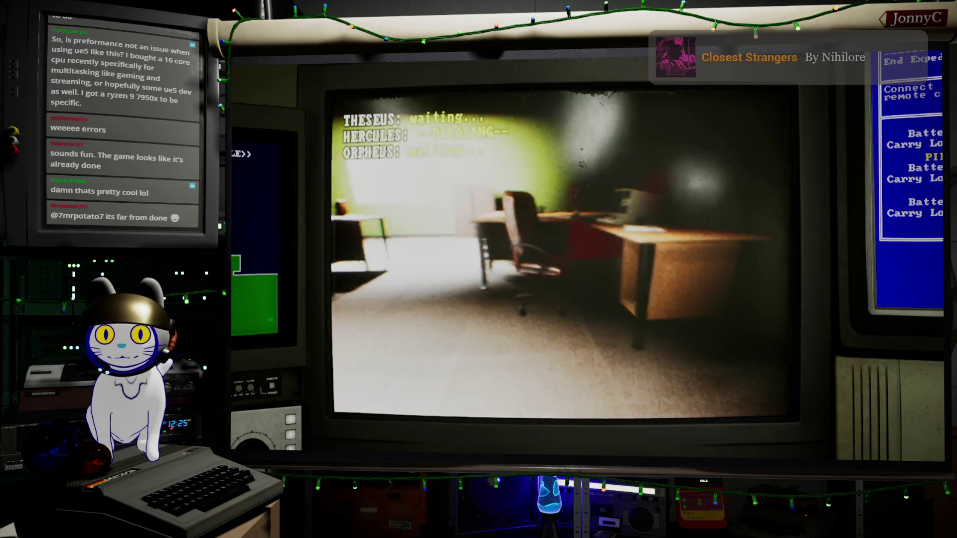
pyautogui.press('a')
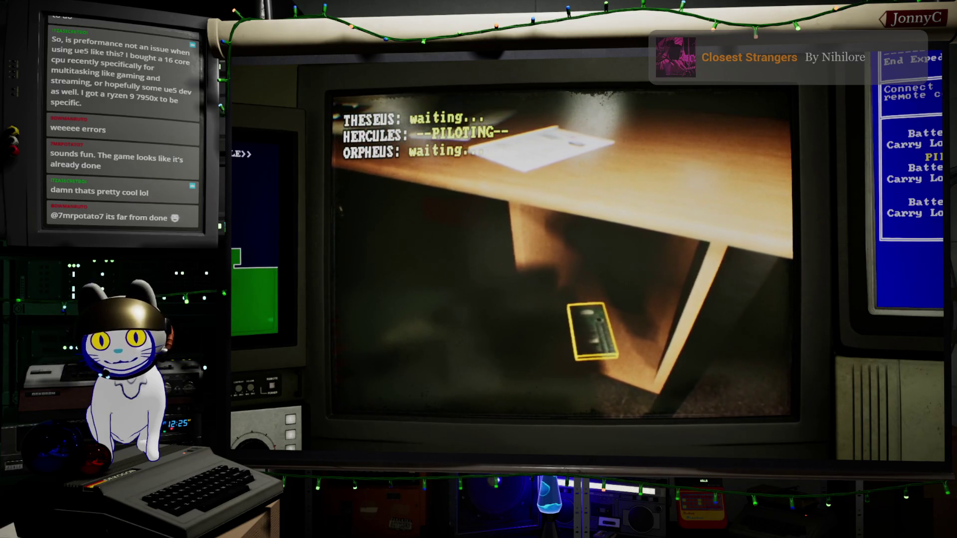
pyautogui.press('space')
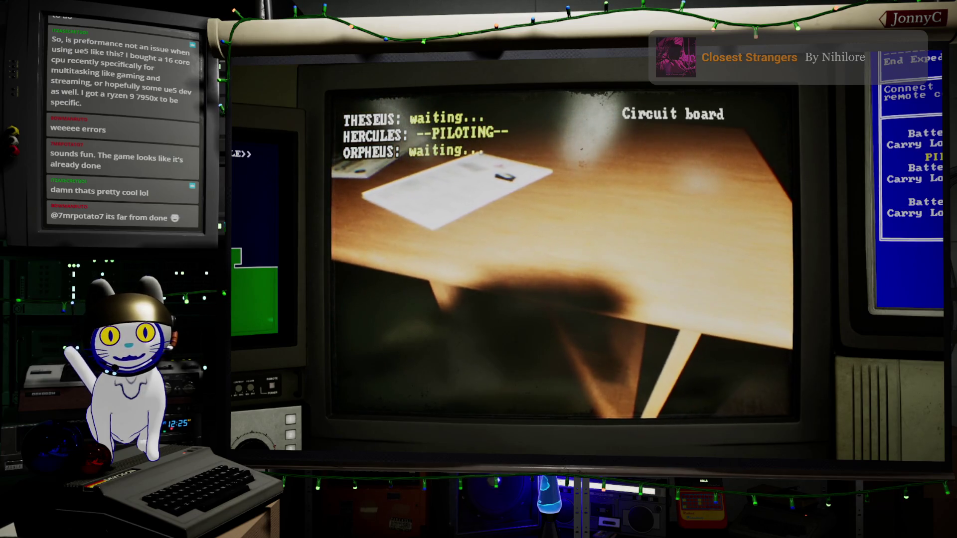
pyautogui.press('a')
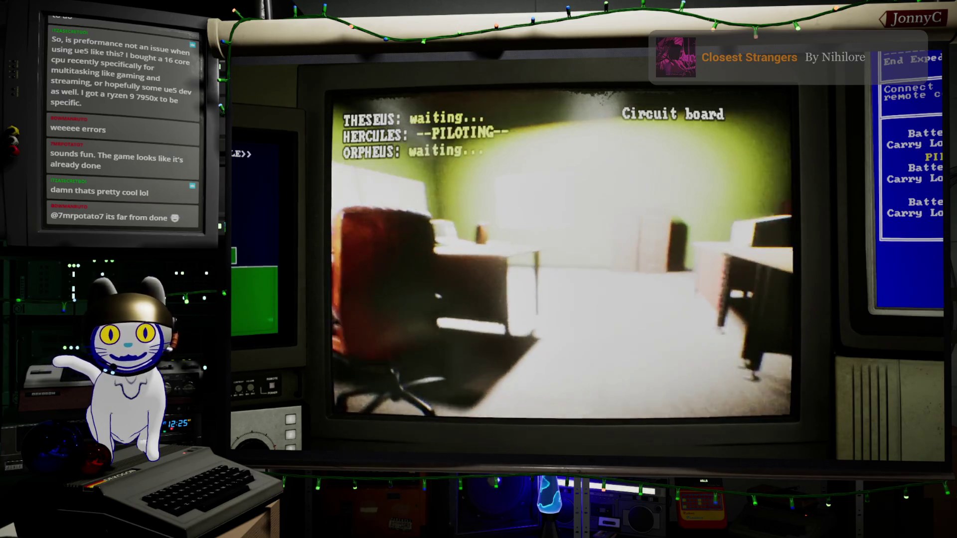
pyautogui.press('w')
pyautogui.press('d')
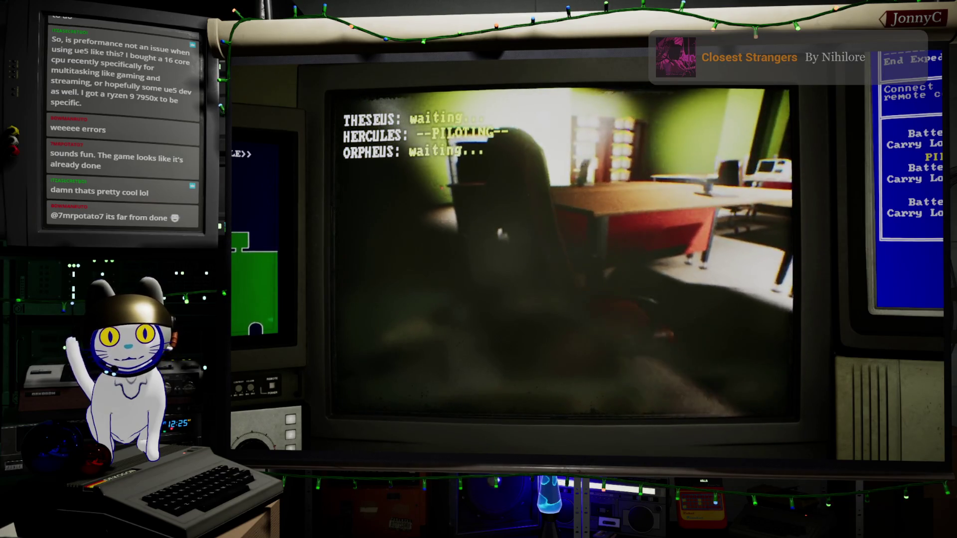
pyautogui.press('w')
pyautogui.press('w')
pyautogui.press('d')
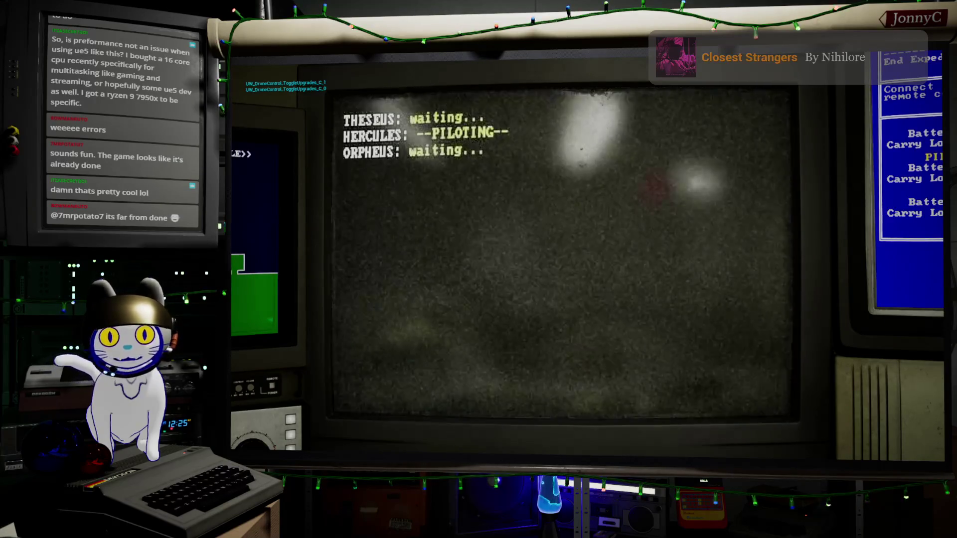
# Step: Take control of THESEUS and fly it into the room past the table and white crate toward the cabinet
pyautogui.press('1')
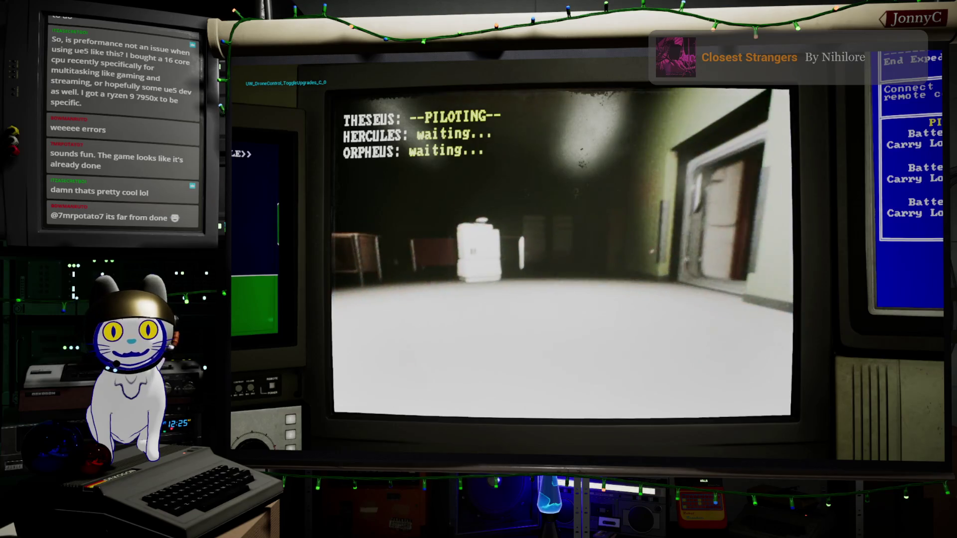
pyautogui.press('w')
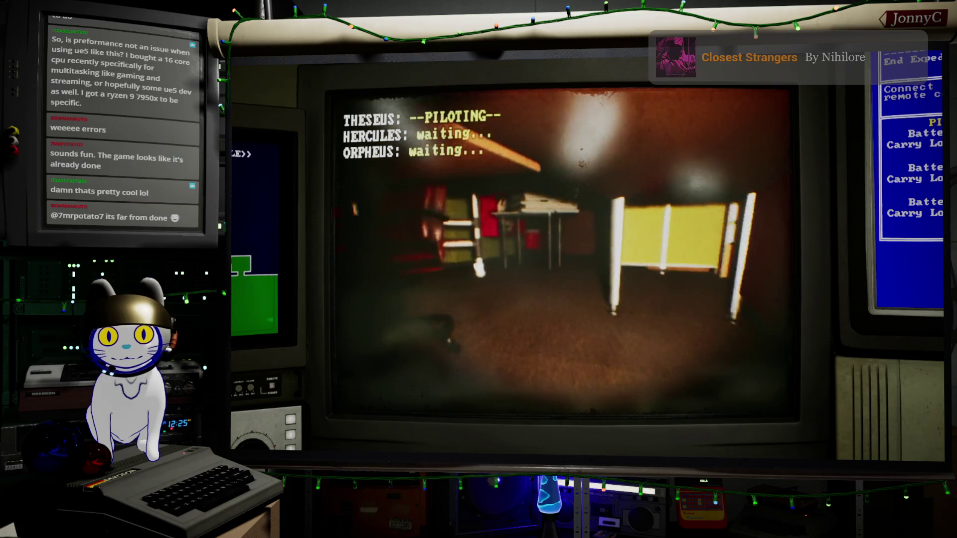
pyautogui.press('w')
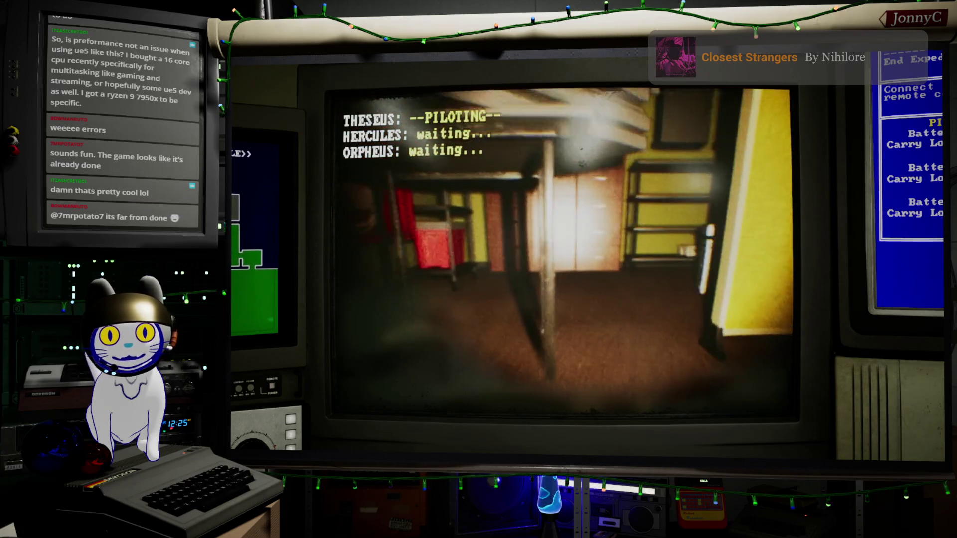
pyautogui.press('d')
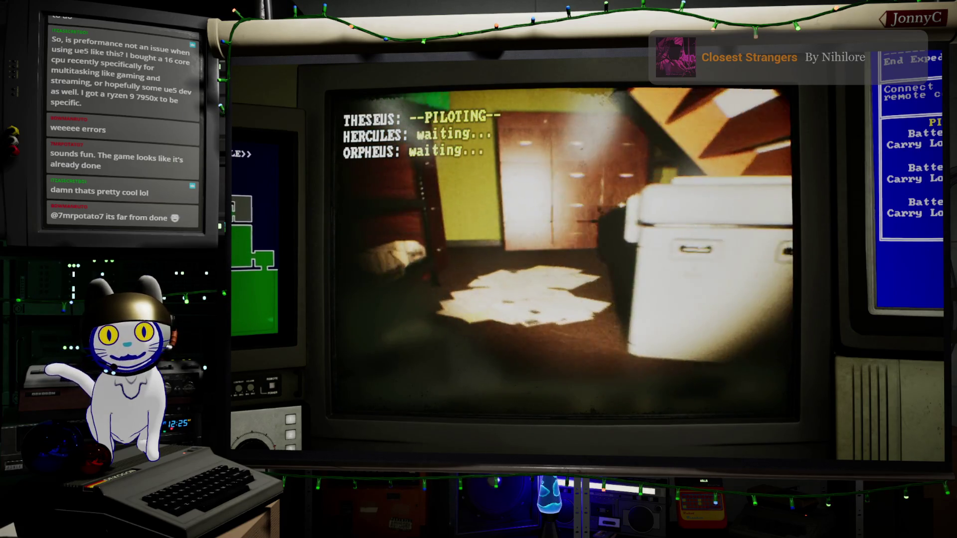
pyautogui.press('w')
pyautogui.press('a')
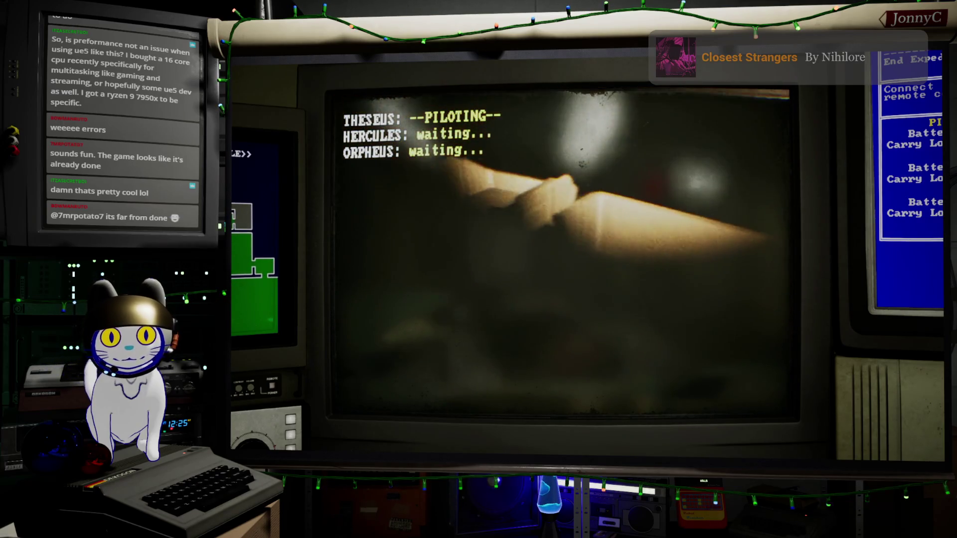
# Step: Steer THESEUS under the desks, around their legs and past the red-panelled desk
pyautogui.press('a')
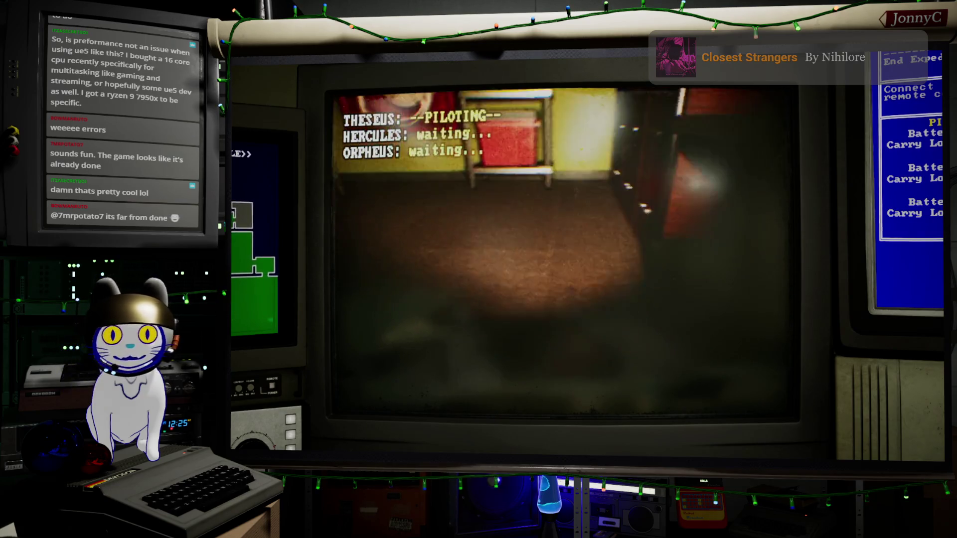
pyautogui.press('w')
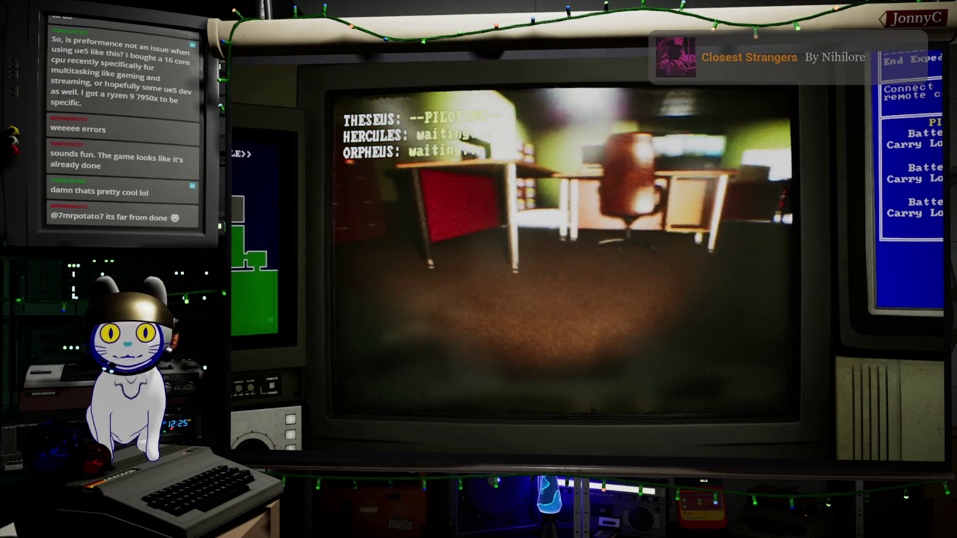
pyautogui.press('w')
pyautogui.press('w')
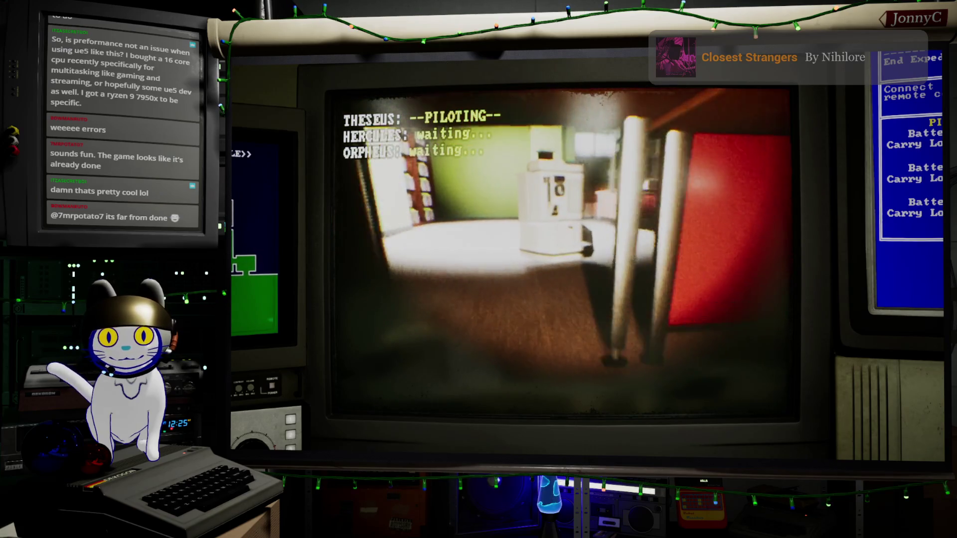
pyautogui.press('d')
pyautogui.press('w')
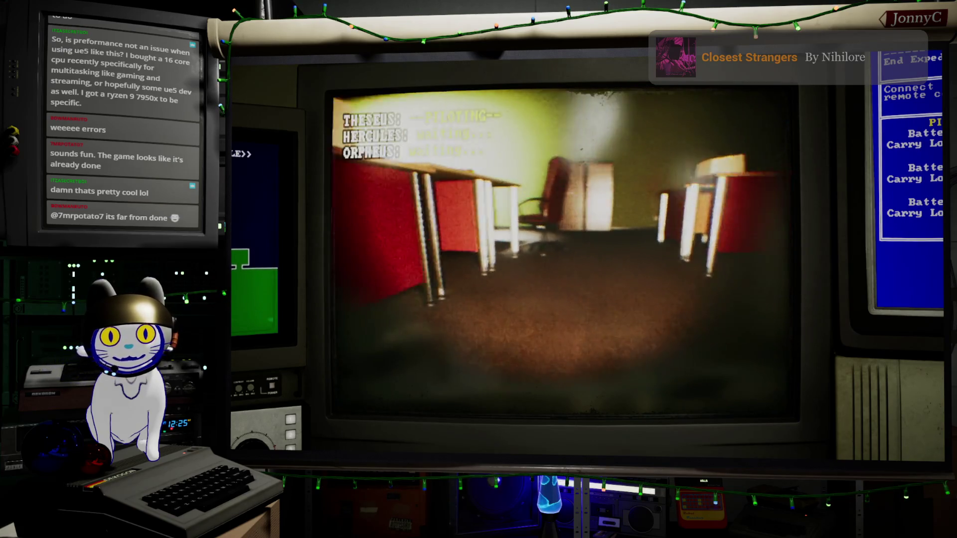
pyautogui.press('w')
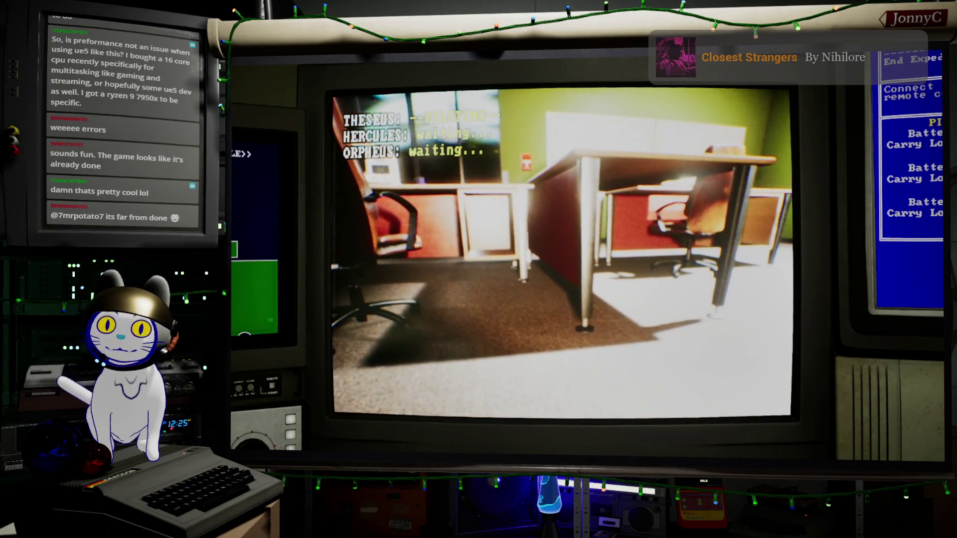
# Step: End the Play-In-Editor session and return to the level viewport
pyautogui.press('Escape')
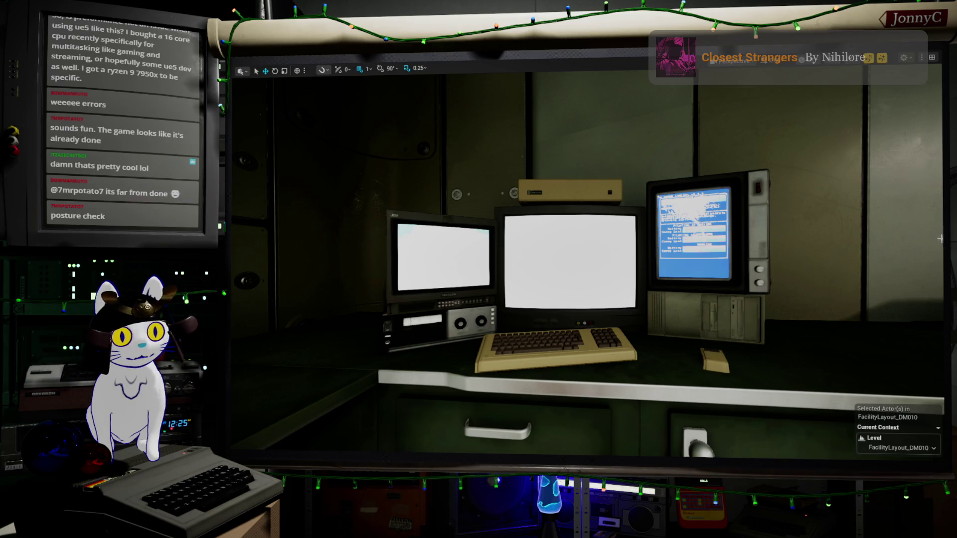
# Step: Select the desk computer actor, fly the viewport through the corridor, hatch, stairs and rooms, then switch to Blender
pyautogui.click(940, 264)
pyautogui.moveTo(569, 262); pyautogui.dragTo(673, 262, button='right')
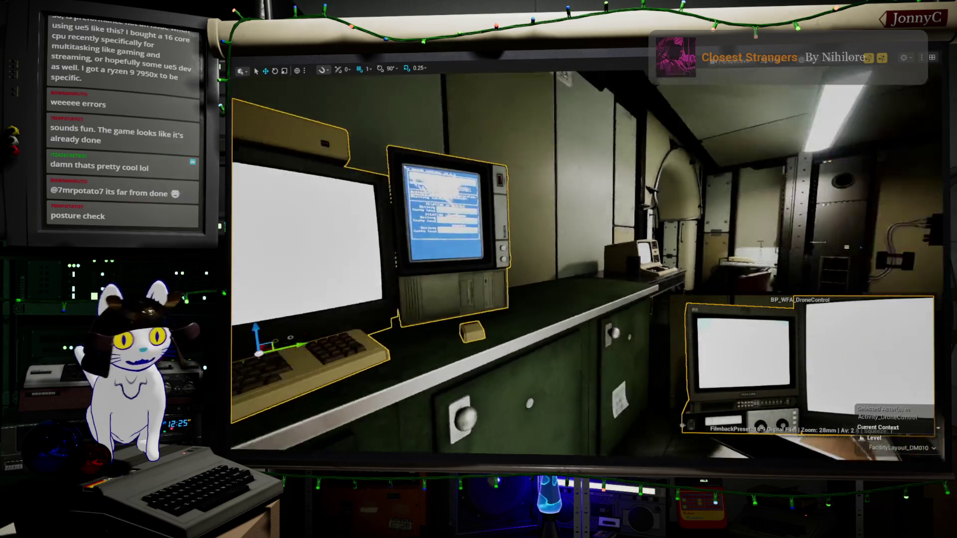
pyautogui.press('Escape')
pyautogui.moveTo(589, 262); pyautogui.dragTo(673, 284, button='right')
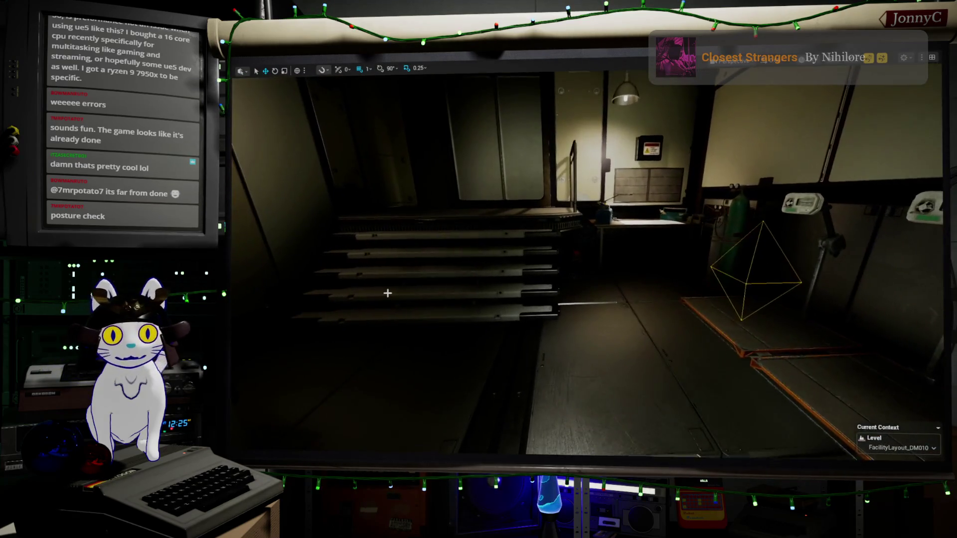
pyautogui.moveTo(387, 293); pyautogui.dragTo(284, 294)
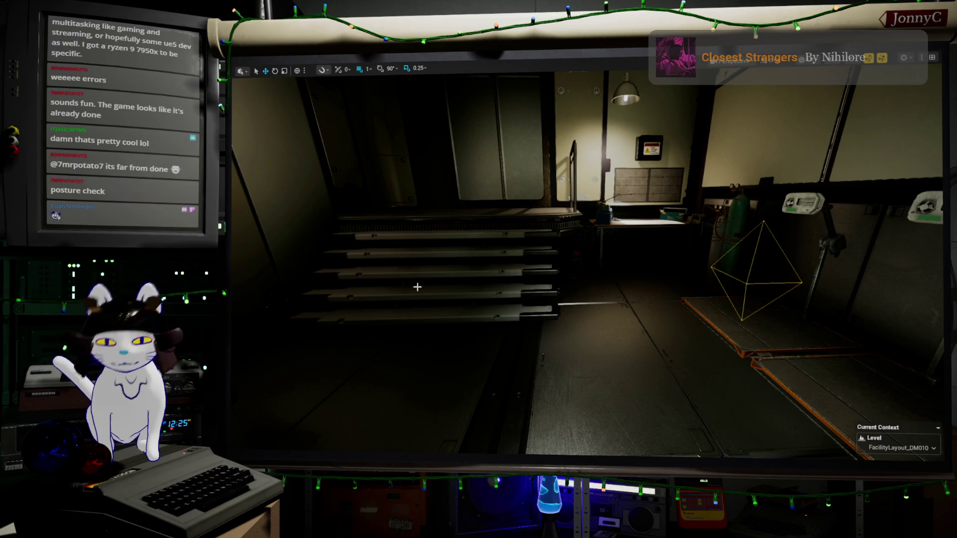
pyautogui.moveTo(587, 262); pyautogui.dragTo(588, 261, button='right')
pyautogui.hotkey('alt', 'Tab')
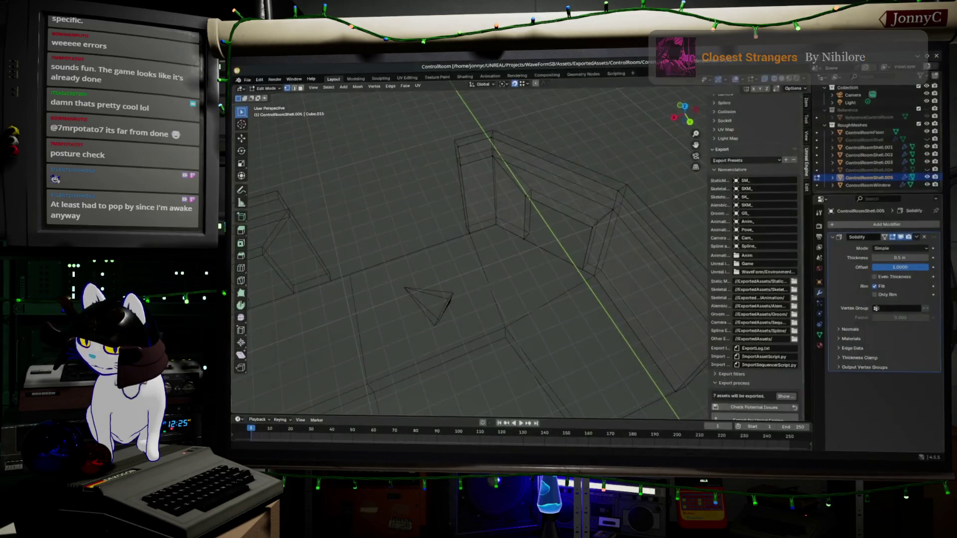
# Step: Select a different shell piece in the outliner and unhide the main ControlRoomShell object
pyautogui.moveTo(547, 258); pyautogui.dragTo(551, 259, button='middle')
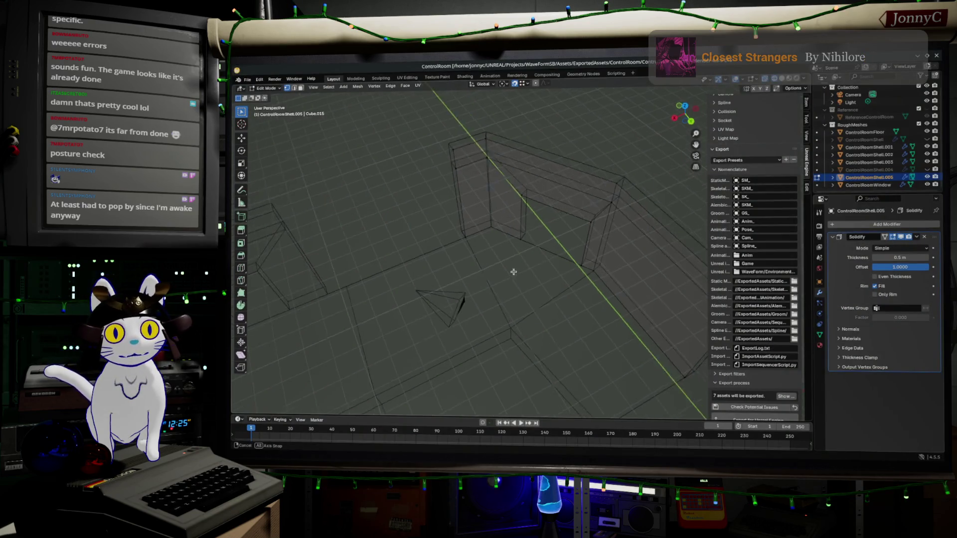
pyautogui.click(882, 163)
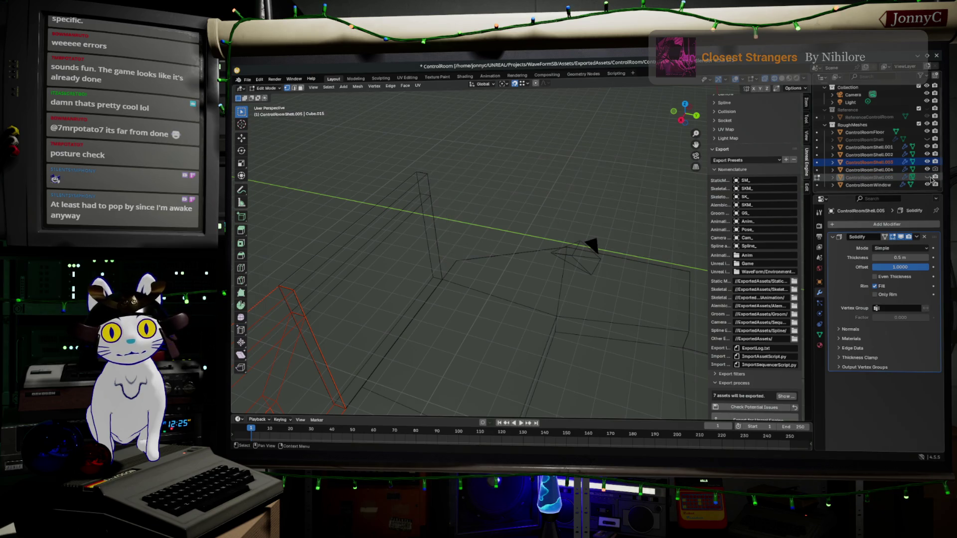
pyautogui.moveTo(545, 233); pyautogui.dragTo(456, 224, button='middle')
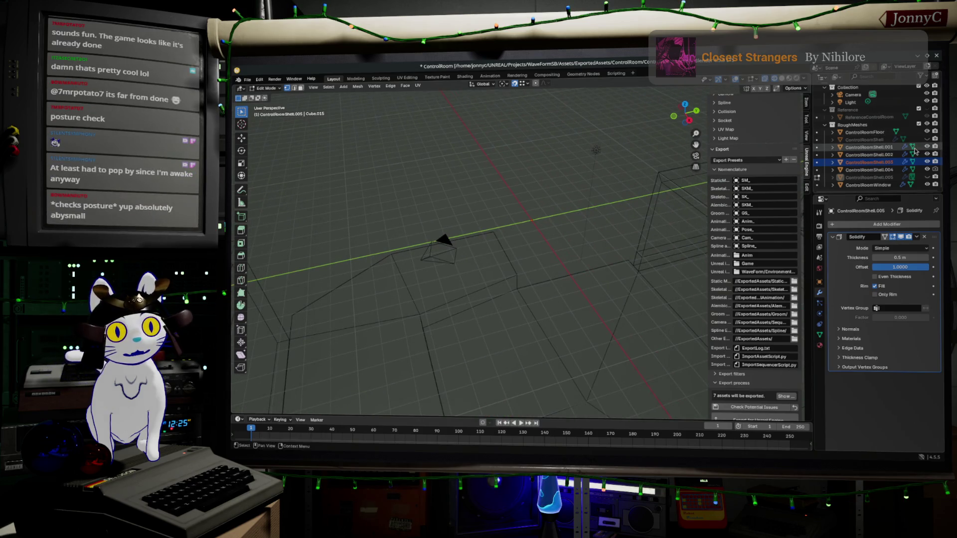
pyautogui.click(927, 140)
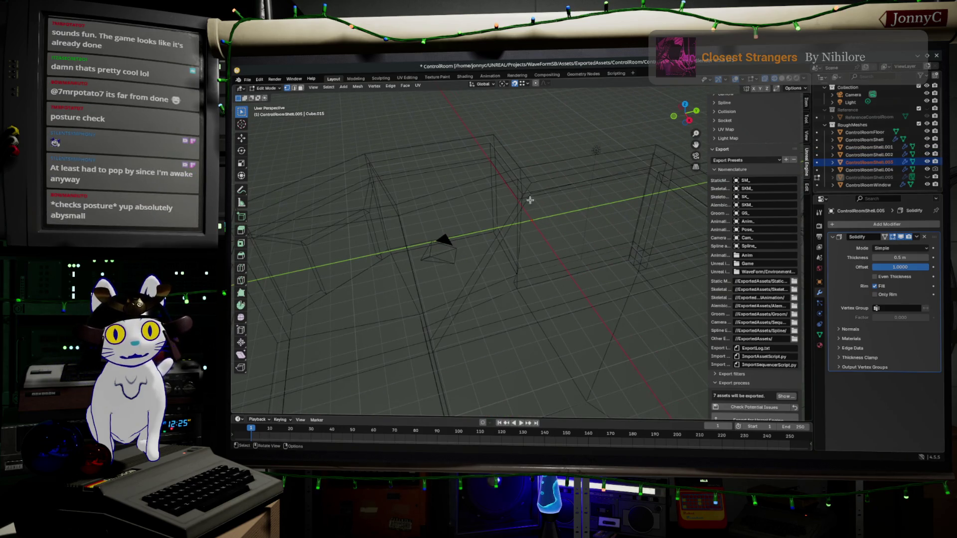
# Step: Leave editing of ControlRoomShell.005, edit the main shell and box-select its doorway wall faces
pyautogui.moveTo(641, 215); pyautogui.dragTo(557, 221, button='middle')
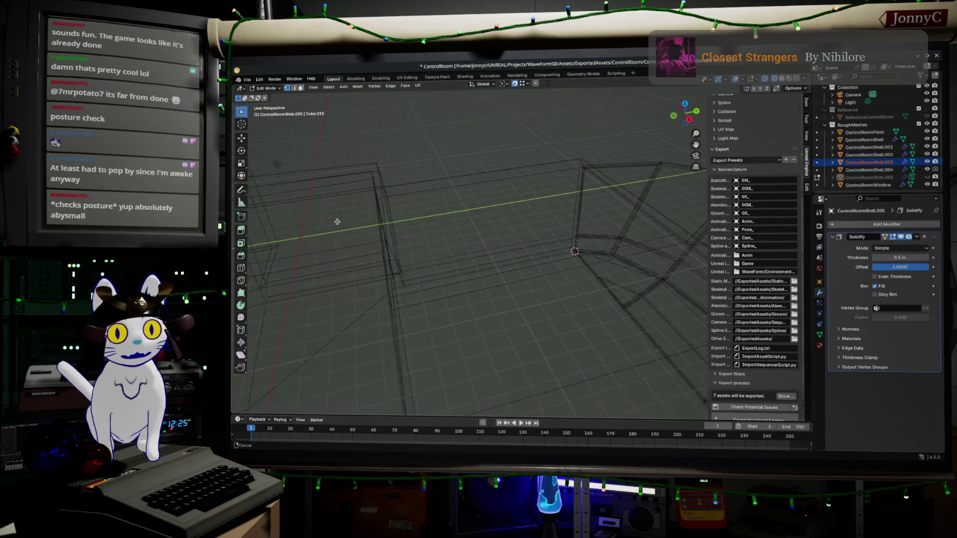
pyautogui.moveTo(556, 221); pyautogui.dragTo(645, 209, button='middle')
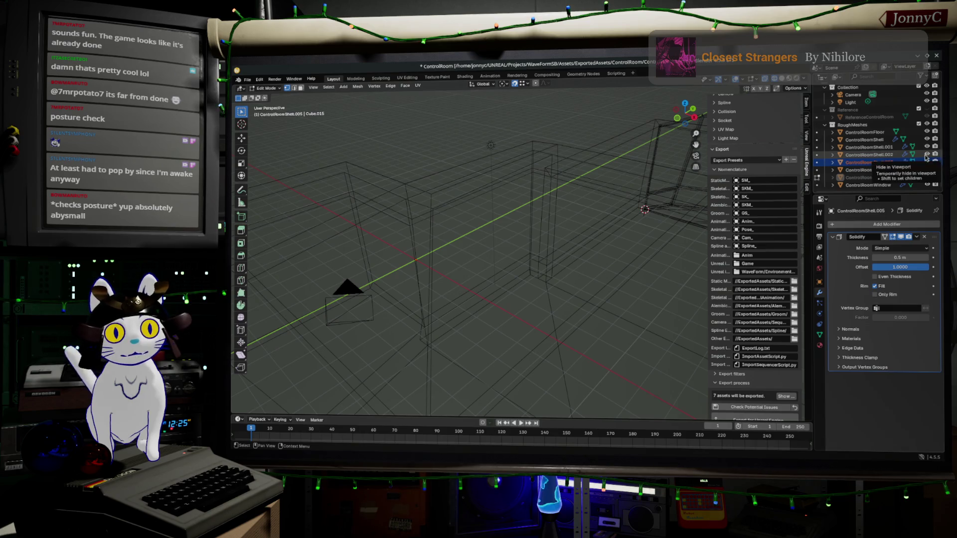
pyautogui.moveTo(524, 225)
pyautogui.mouseDown(button='middle')
pyautogui.moveTo(479, 212)
pyautogui.moveTo(438, 231)
pyautogui.moveTo(266, 226)
pyautogui.mouseUp(button='middle')
pyautogui.press('Tab')
pyautogui.press('Tab')
pyautogui.moveTo(288, 226); pyautogui.dragTo(406, 336)
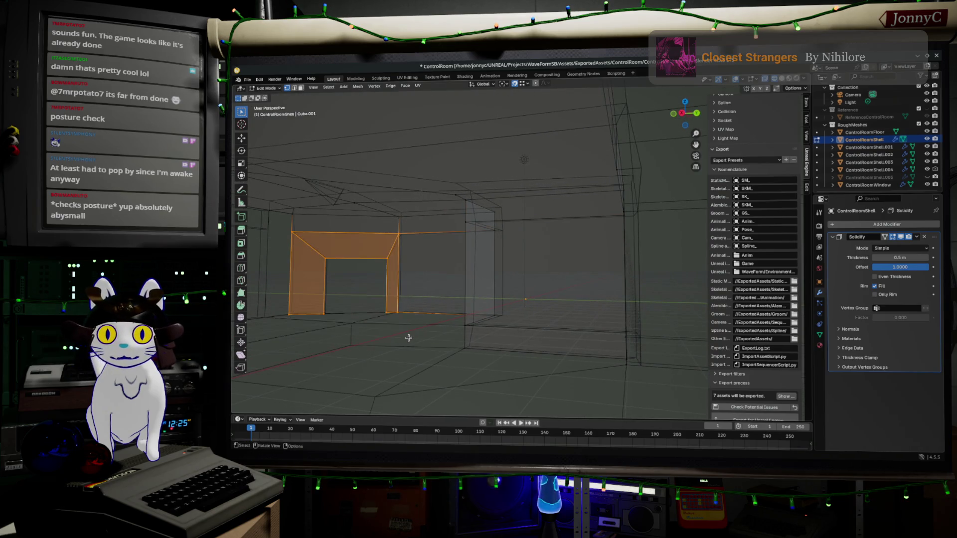
# Step: Delete the doorway wall faces and nudge the remaining selection along the Y axis
pyautogui.press('x')
pyautogui.click(409, 341)
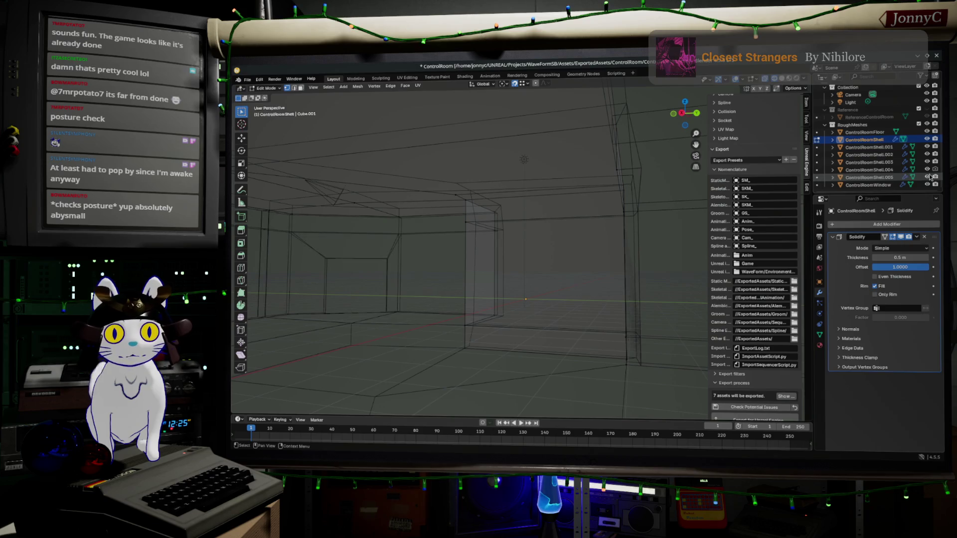
pyautogui.press('g')
pyautogui.press('y')
pyautogui.click(591, 273)
pyautogui.moveTo(592, 273); pyautogui.dragTo(613, 269, button='middle')
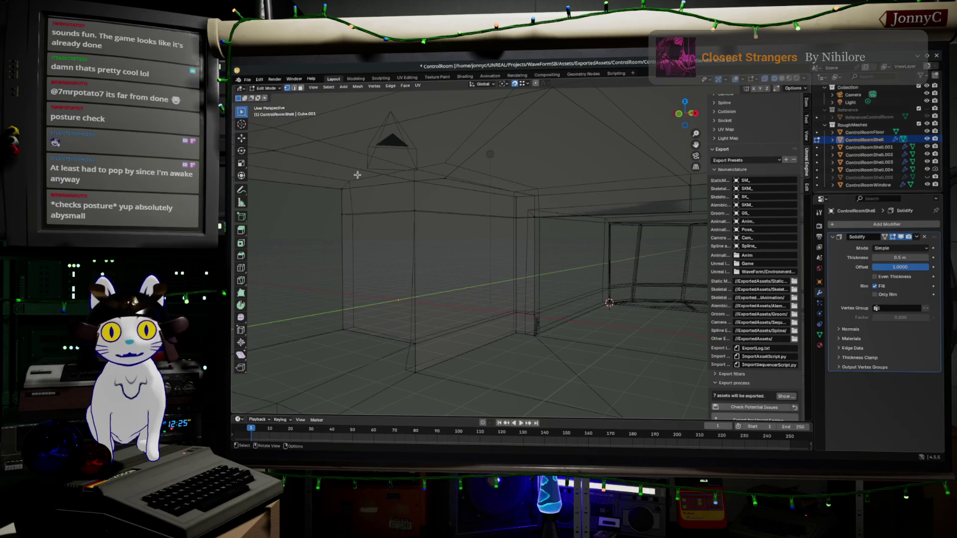
# Step: Duplicate the grown corner wall selection into a separate object, ControlRoomShell.006, hide it and return to Object Mode
pyautogui.moveTo(332, 206); pyautogui.dragTo(463, 383)
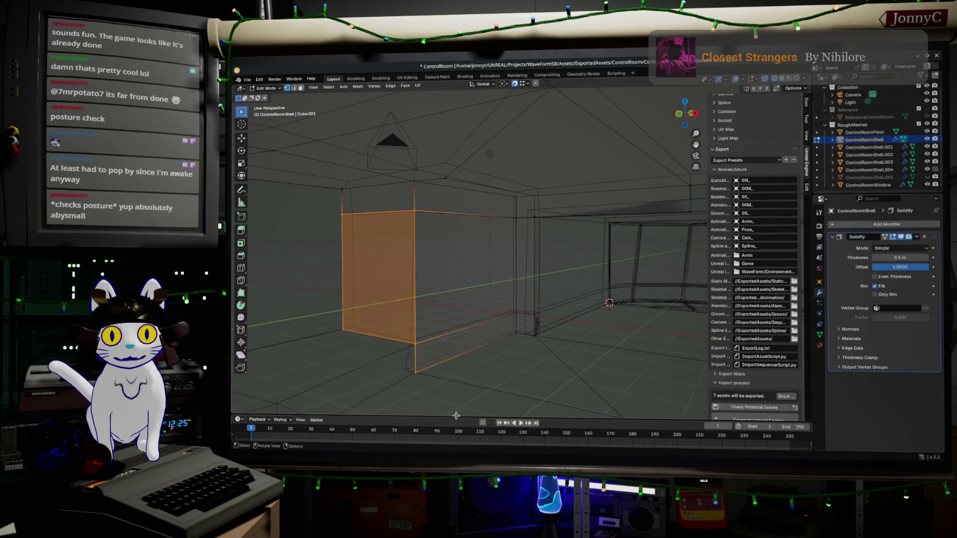
pyautogui.press('ctrl+KP_Add')
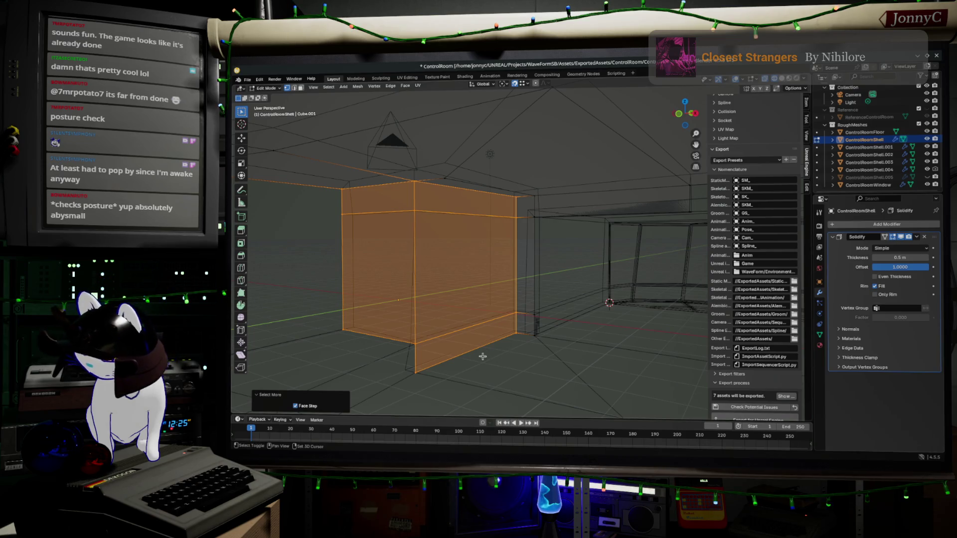
pyautogui.hotkey('shift', 'd')
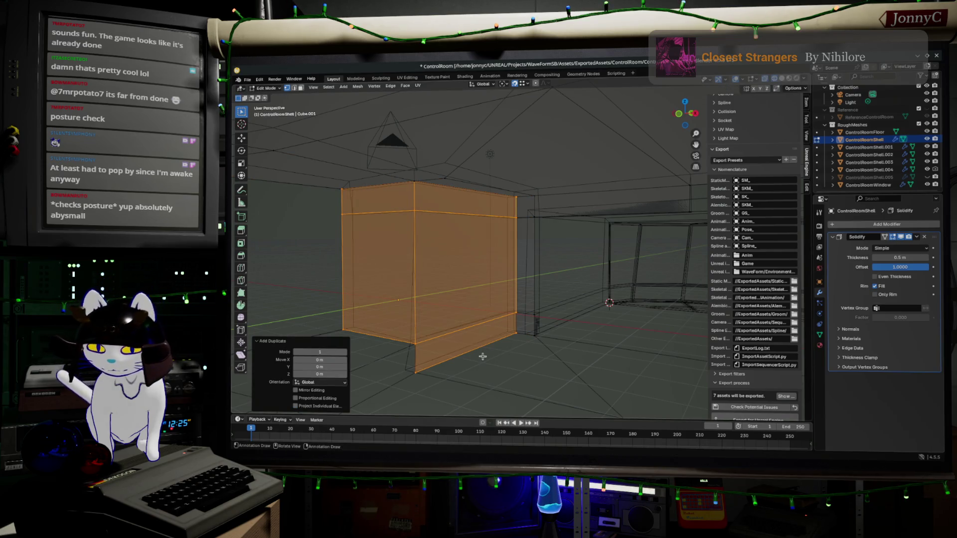
pyautogui.press('p')
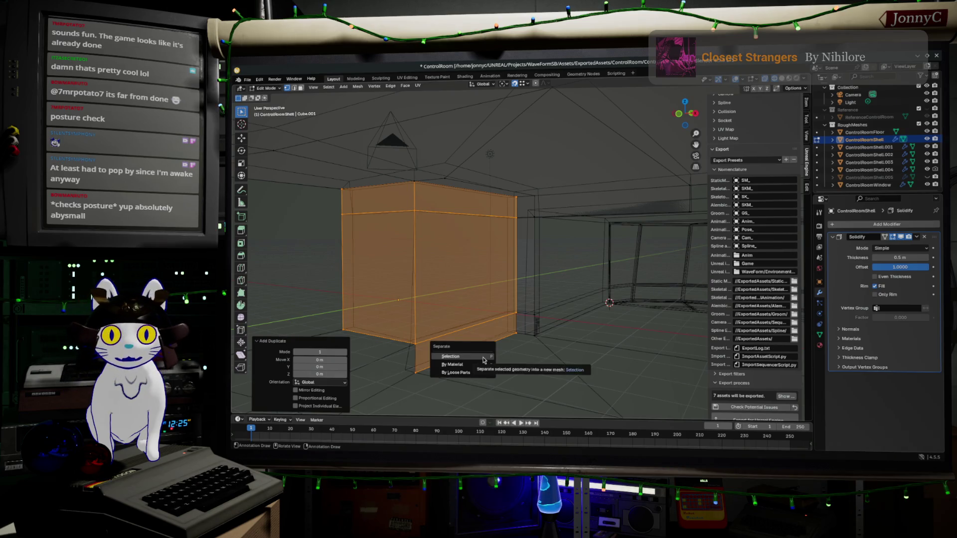
pyautogui.click(483, 360)
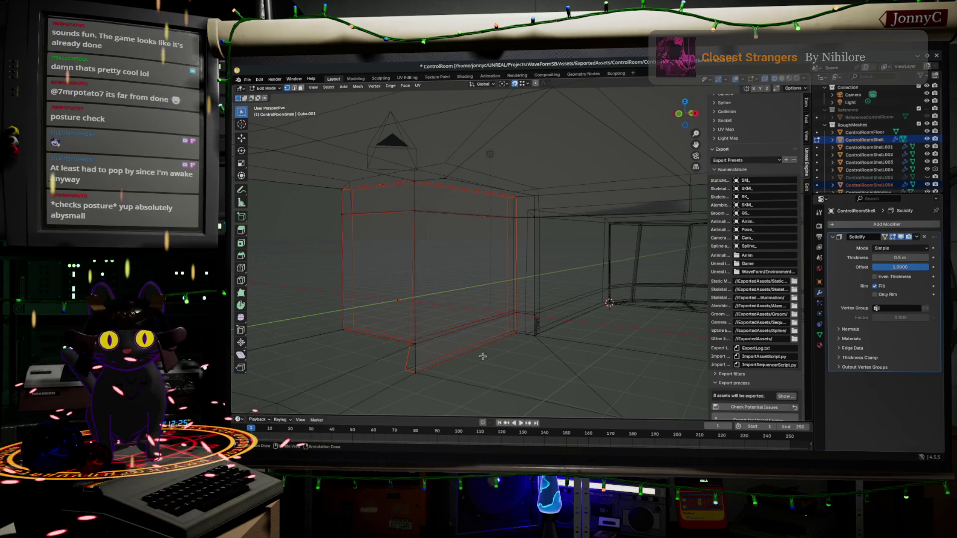
pyautogui.scroll(-1, 885, 184)
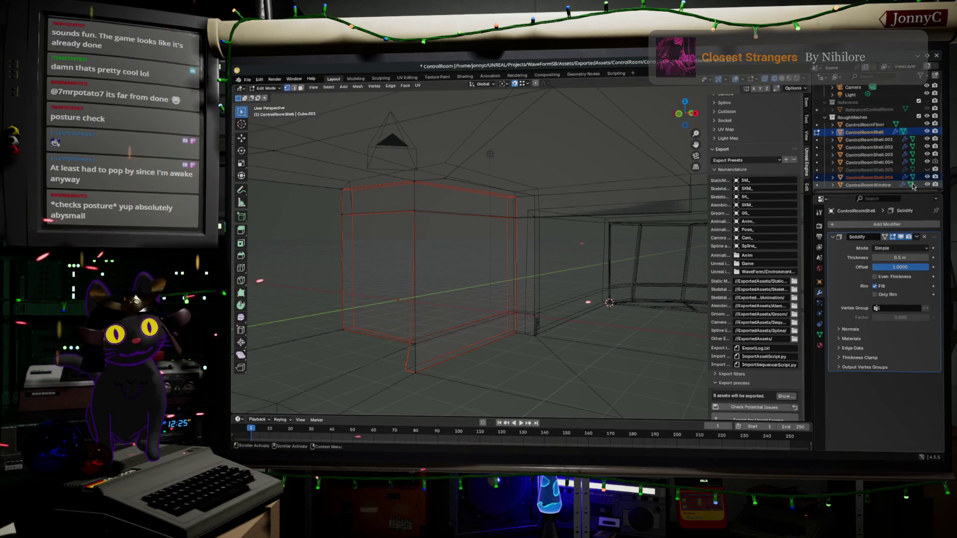
pyautogui.click(928, 176)
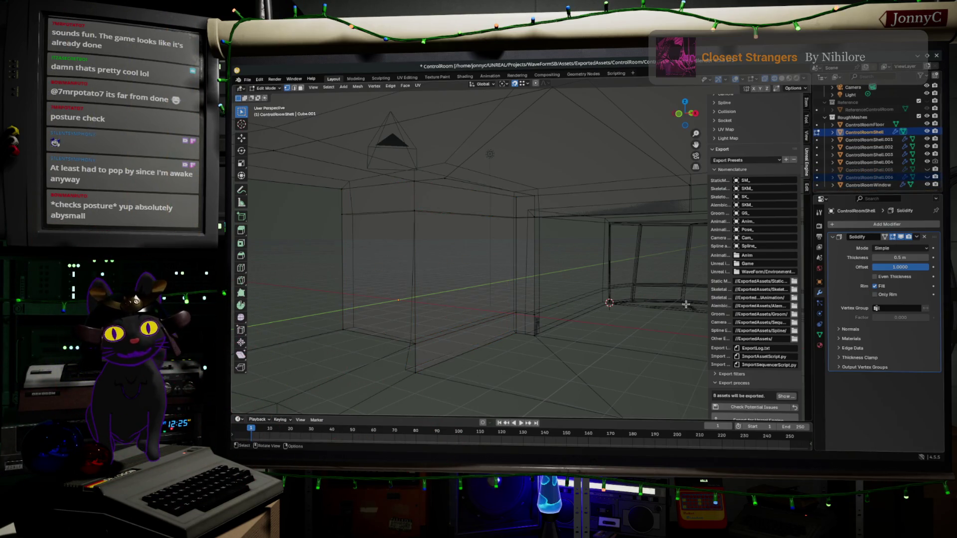
pyautogui.press('Tab')
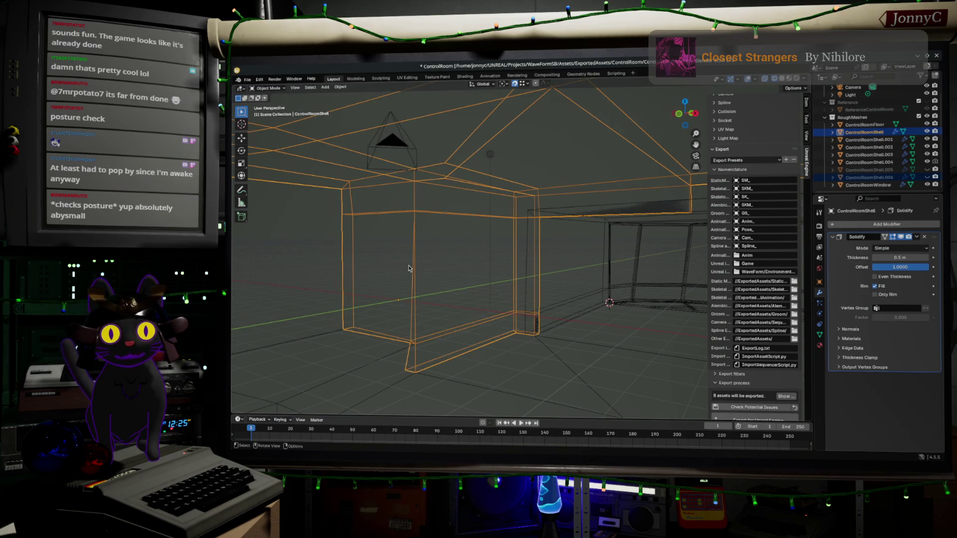
# Step: Inspect the remaining shell walls in Edit Mode from inside and out, then bring the web browser forward
pyautogui.press('Tab')
pyautogui.moveTo(513, 295); pyautogui.dragTo(636, 201, button='middle')
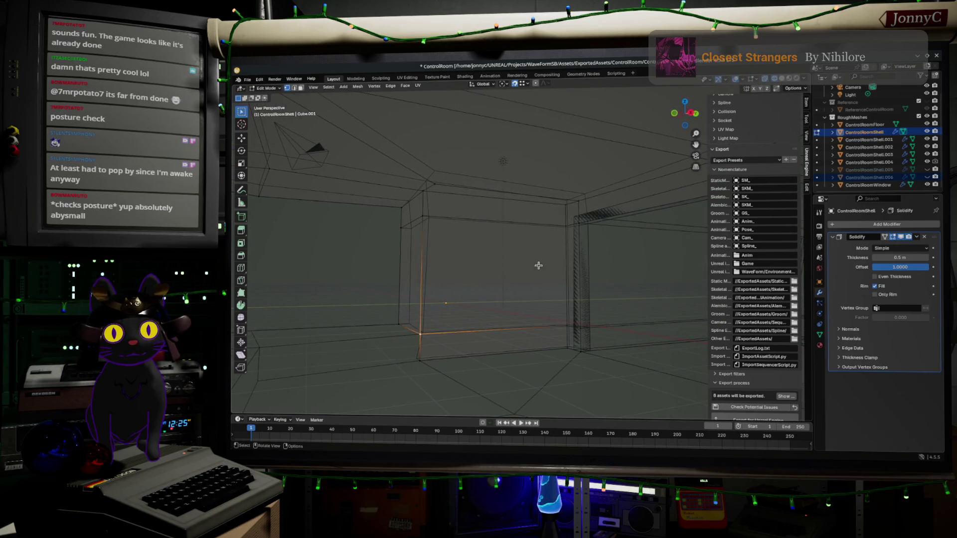
pyautogui.moveTo(539, 266); pyautogui.dragTo(478, 224, button='middle')
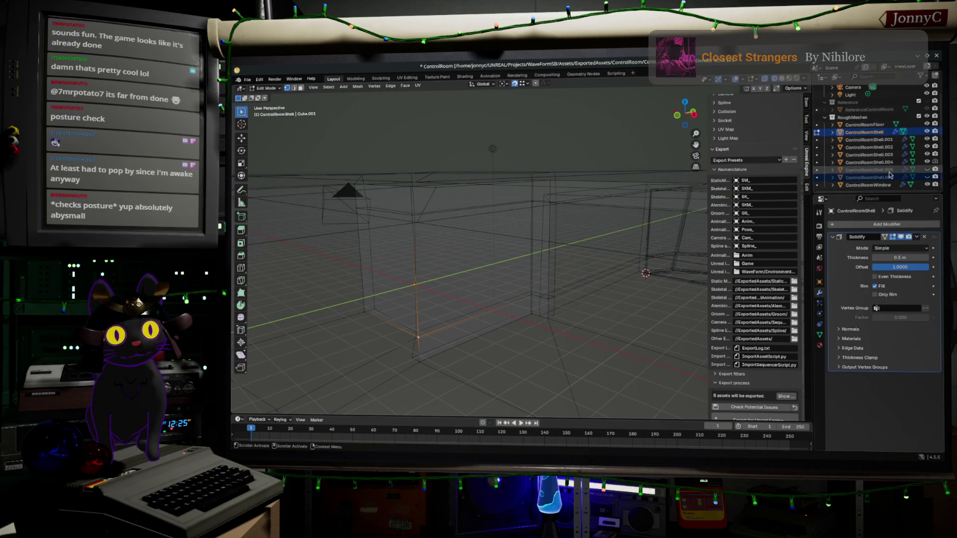
pyautogui.moveTo(572, 282)
pyautogui.mouseDown(button='middle')
pyautogui.moveTo(591, 274)
pyautogui.moveTo(586, 279)
pyautogui.mouseUp(button='middle')
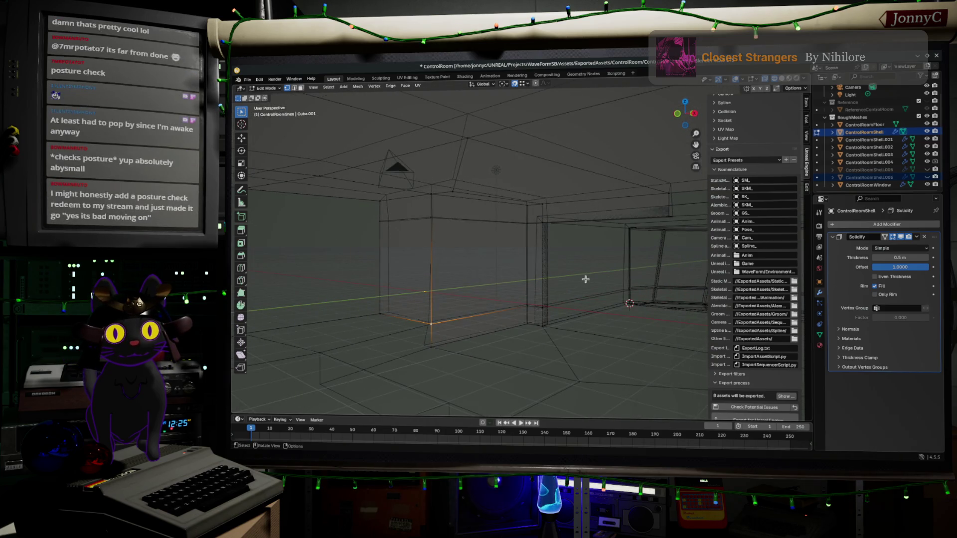
pyautogui.press('a')
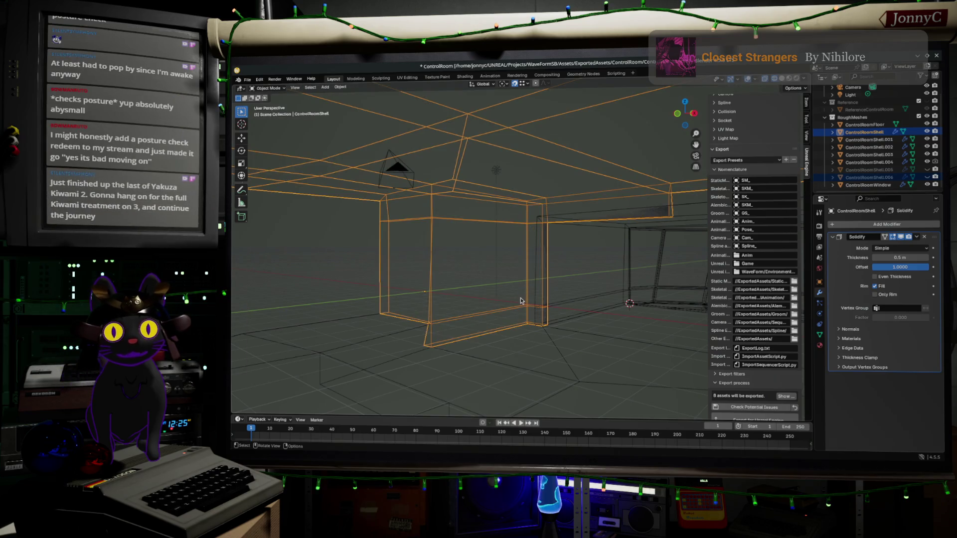
pyautogui.hotkey('ctrl', 'z')
pyautogui.moveTo(552, 284)
pyautogui.mouseDown(button='middle')
pyautogui.moveTo(394, 286)
pyautogui.moveTo(463, 286)
pyautogui.moveTo(426, 272)
pyautogui.moveTo(377, 342)
pyautogui.moveTo(317, 288)
pyautogui.moveTo(412, 279)
pyautogui.moveTo(586, 305)
pyautogui.mouseUp(button='middle')
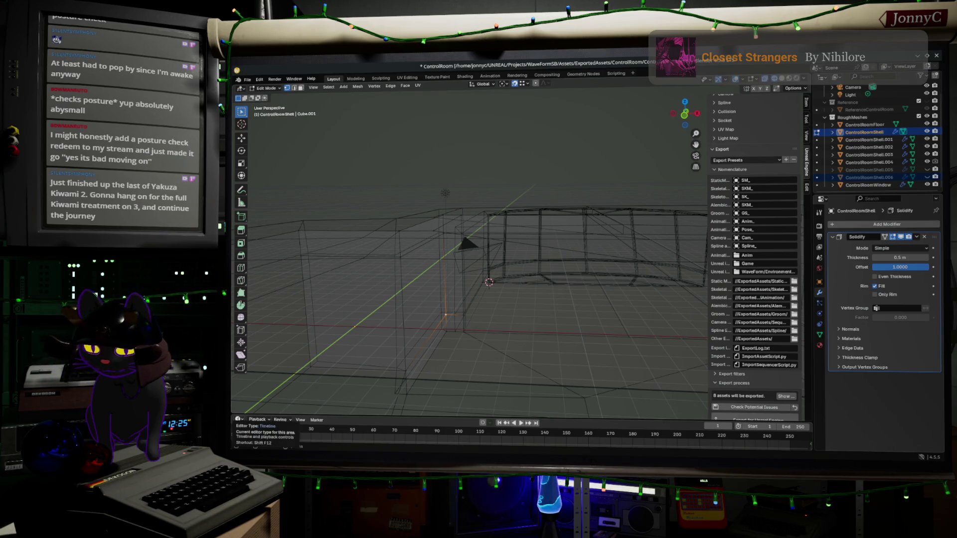
pyautogui.hotkey('alt', 'Tab')
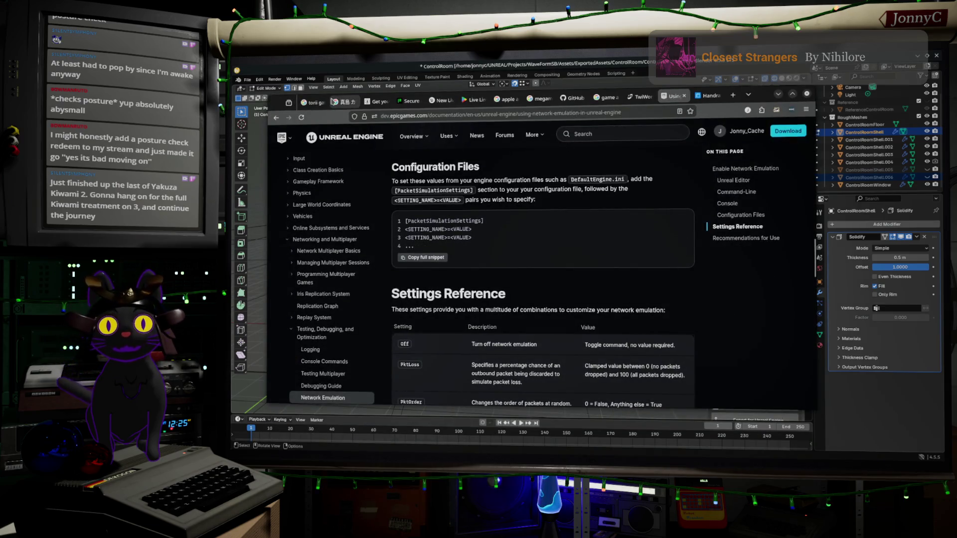
# Step: Show the Google results page of Majima karaoke videos with the suggestions dropdown dismissed
pyautogui.click(350, 105)
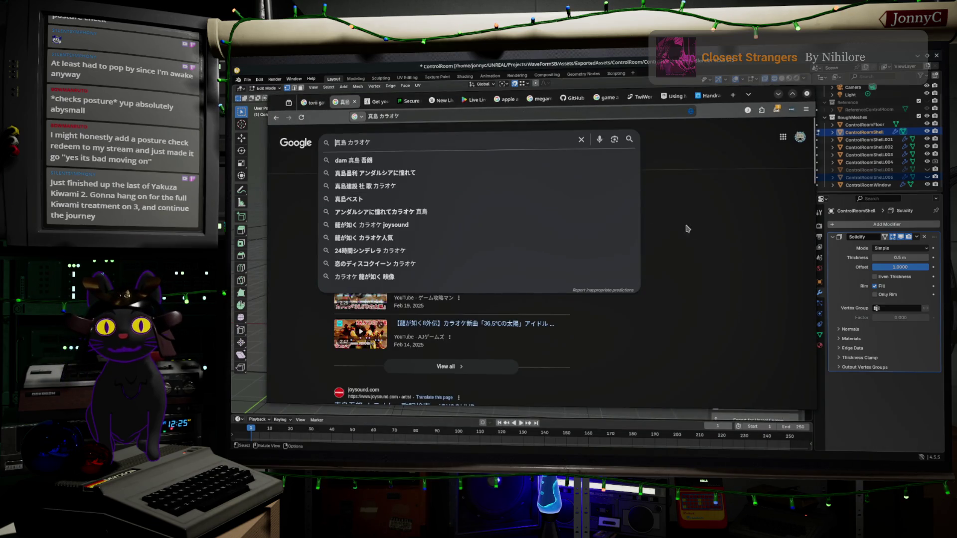
pyautogui.click(746, 250)
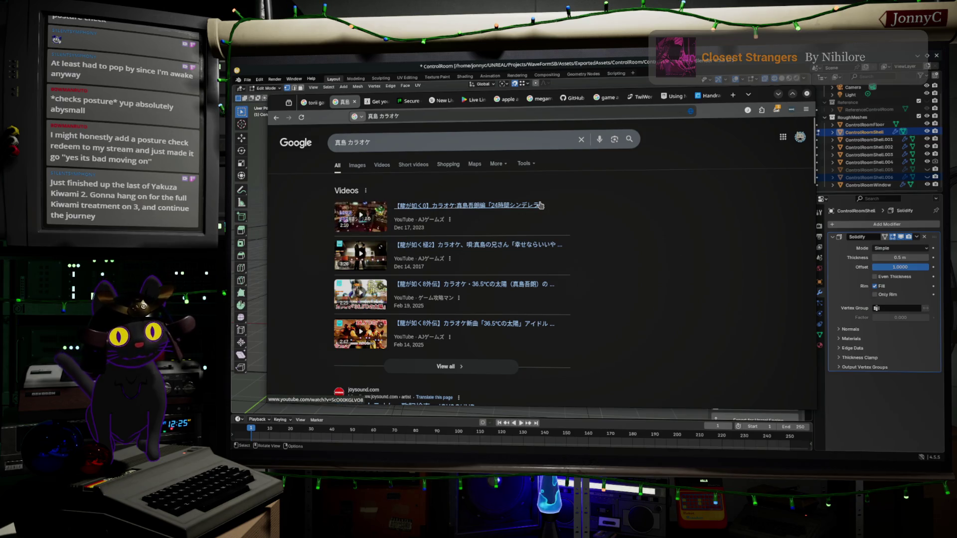
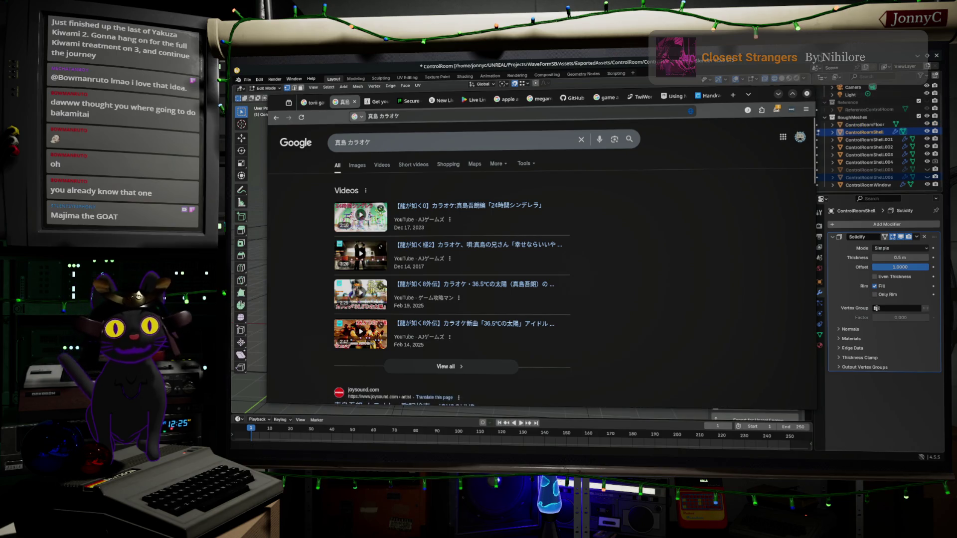
# Step: Minimise the Chrome karaoke results window to return to the Blender scene
pyautogui.click(779, 95)
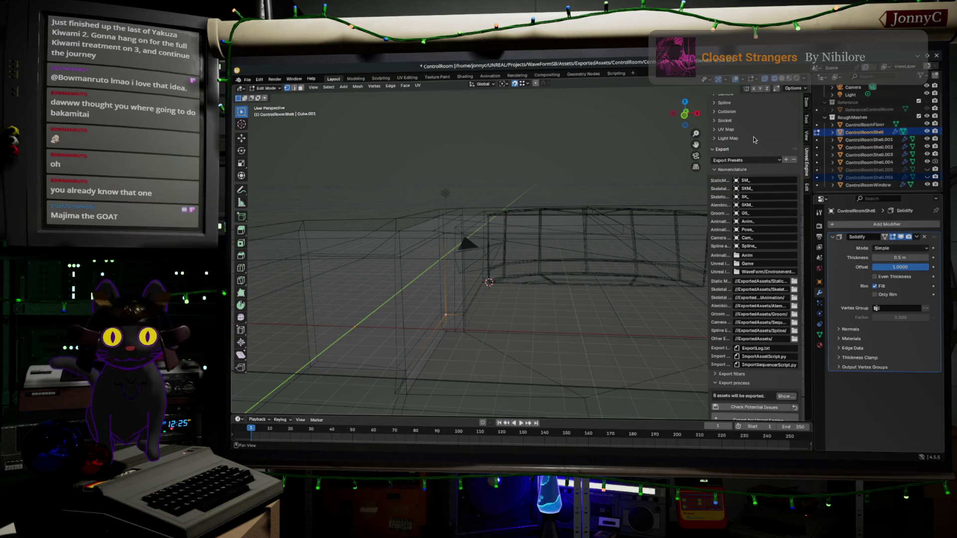
pyautogui.scroll(1, 728, 157)
# Step: Inspect the room shell from inside, hiding and showing ControlRoomShell pieces while orbiting
pyautogui.moveTo(525, 241); pyautogui.dragTo(510, 225, button='middle')
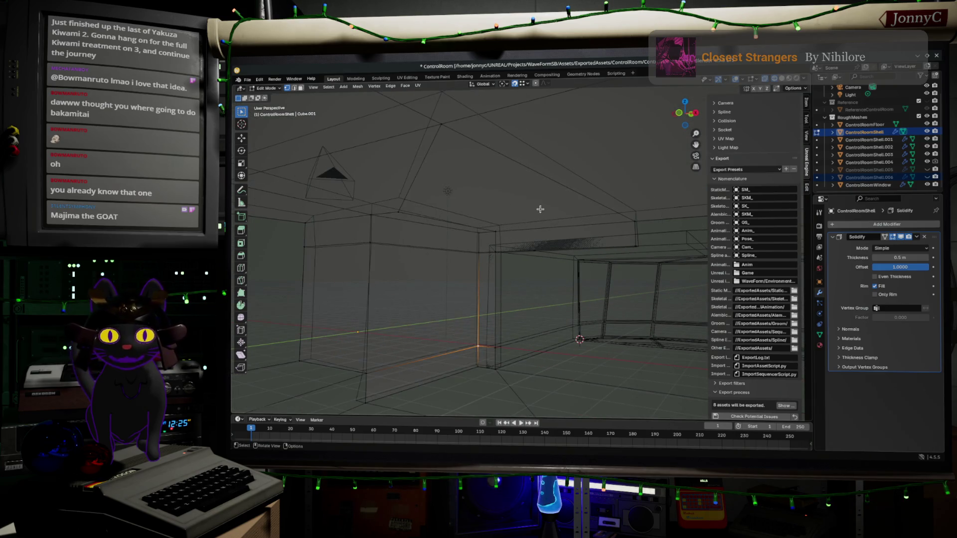
pyautogui.press('Tab')
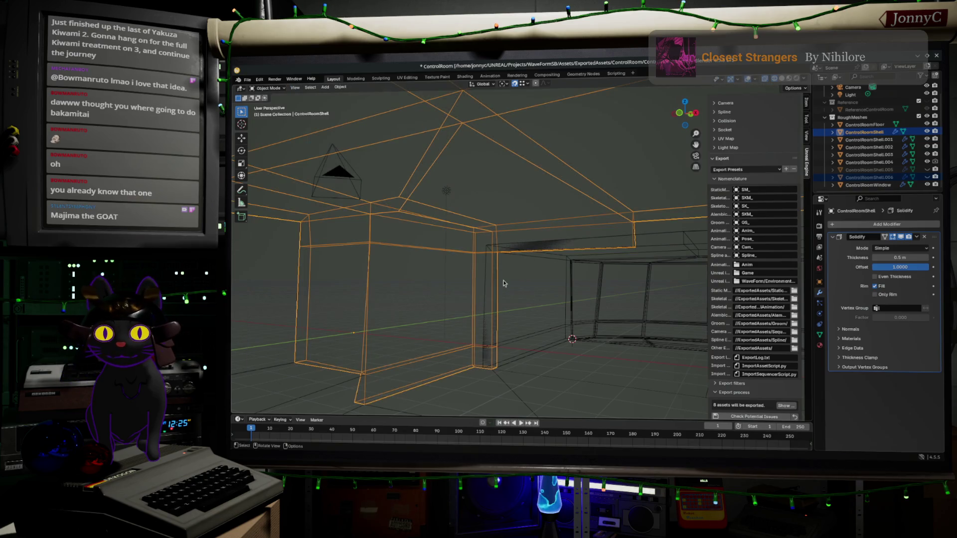
pyautogui.press('Tab')
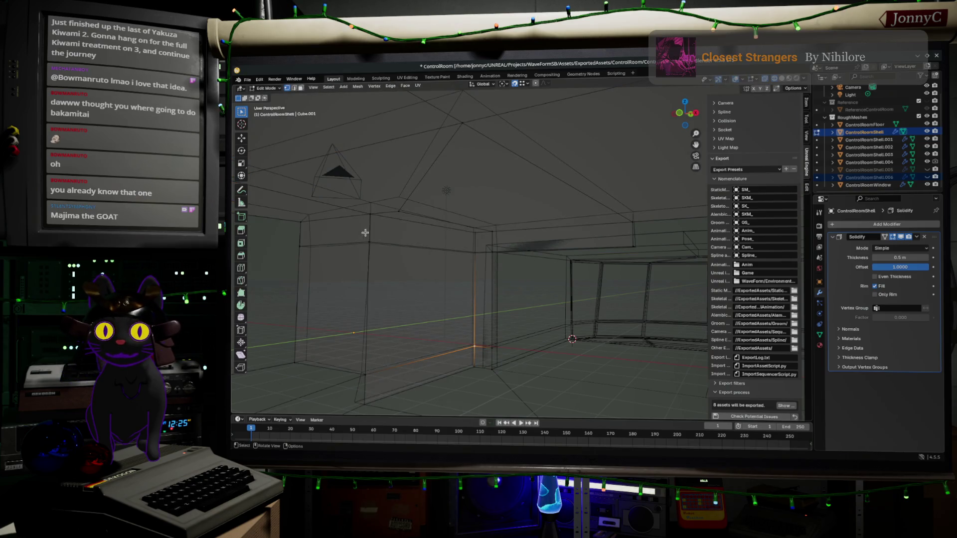
pyautogui.scroll(-2, 344, 270)
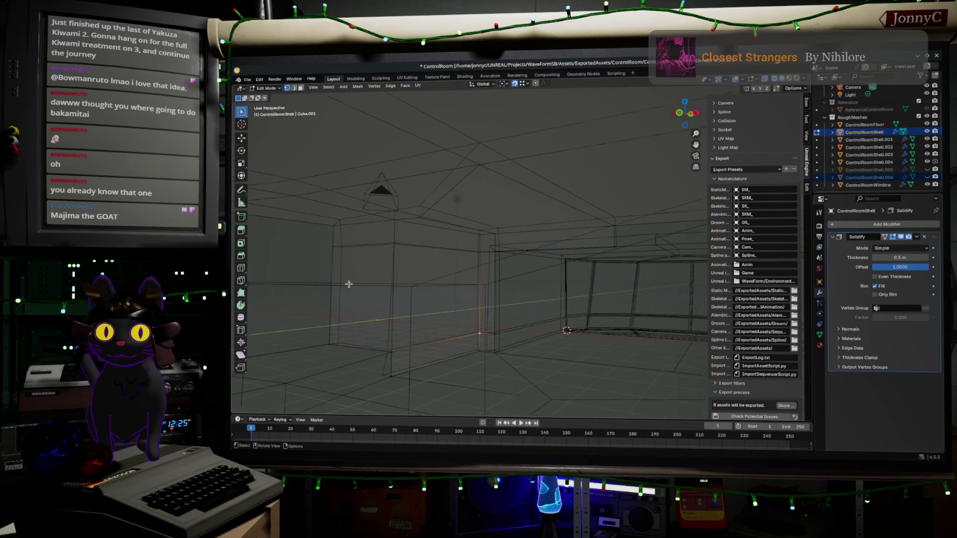
pyautogui.click(927, 169)
pyautogui.click(927, 132)
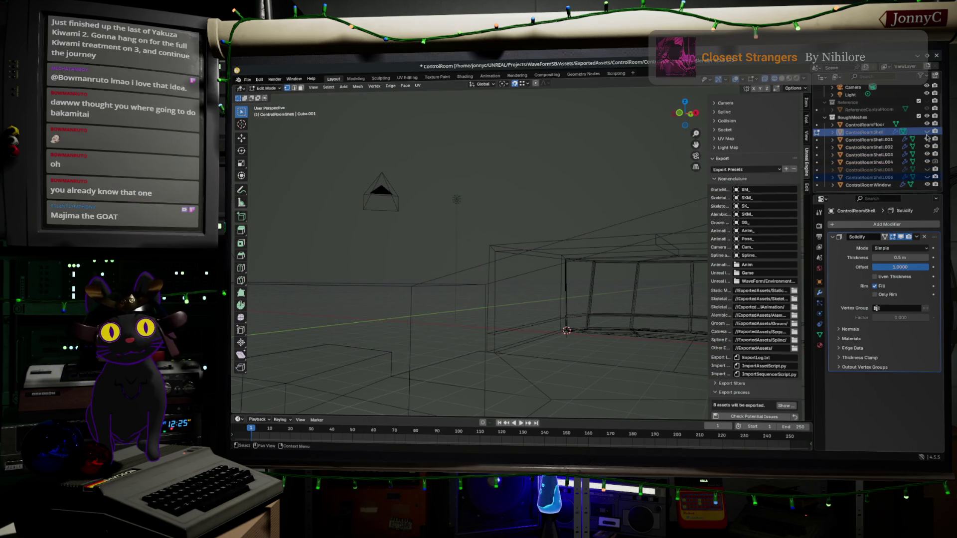
pyautogui.click(927, 178)
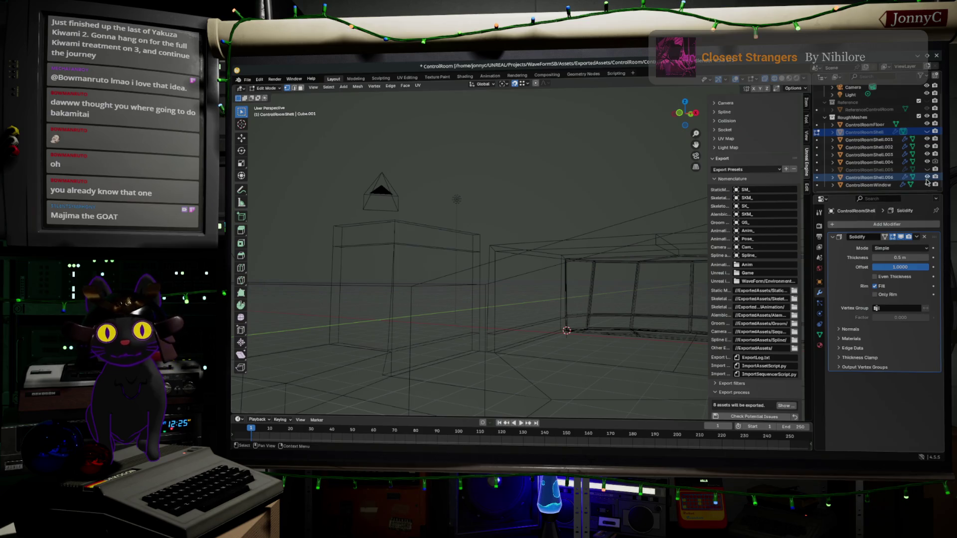
pyautogui.moveTo(380, 235)
pyautogui.mouseDown(button='middle')
pyautogui.moveTo(413, 278)
pyautogui.moveTo(426, 273)
pyautogui.moveTo(405, 269)
pyautogui.moveTo(402, 251)
pyautogui.mouseUp(button='middle')
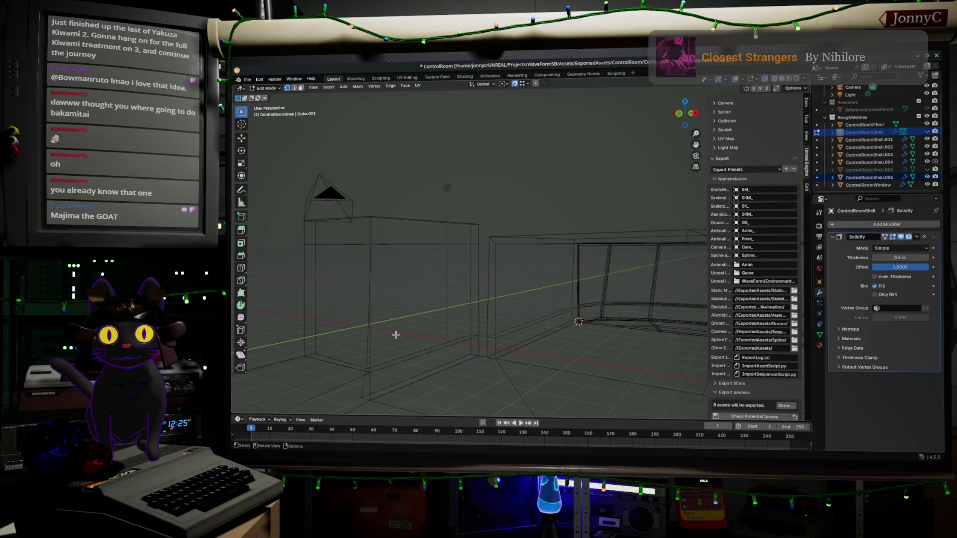
pyautogui.moveTo(371, 376); pyautogui.dragTo(382, 357, button='middle')
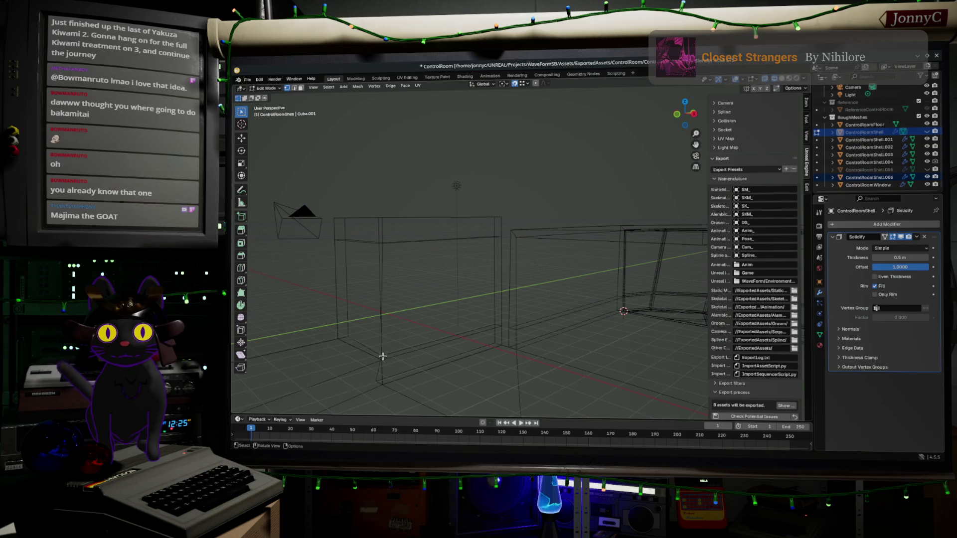
pyautogui.moveTo(386, 349)
pyautogui.mouseDown(button='middle')
pyautogui.moveTo(385, 327)
pyautogui.moveTo(427, 324)
pyautogui.mouseUp(button='middle')
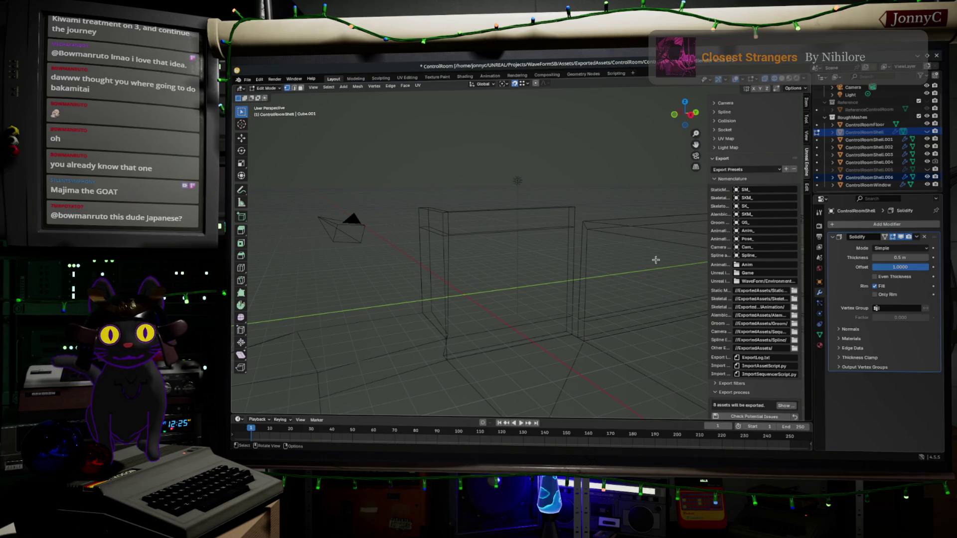
pyautogui.moveTo(566, 292); pyautogui.dragTo(549, 273, button='middle')
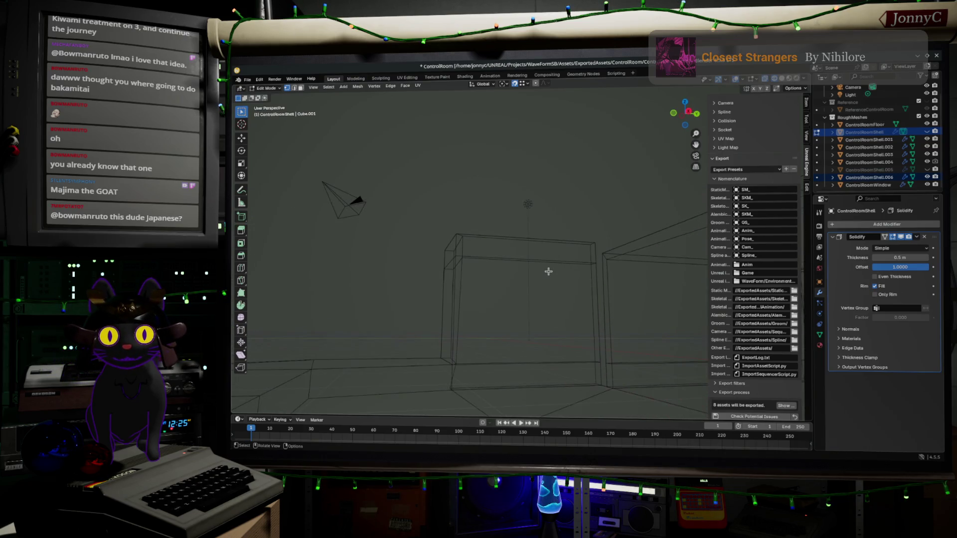
# Step: Unhide the ceiling and wall pieces, select ControlRoomShell.005 and start editing its mesh
pyautogui.press('Tab')
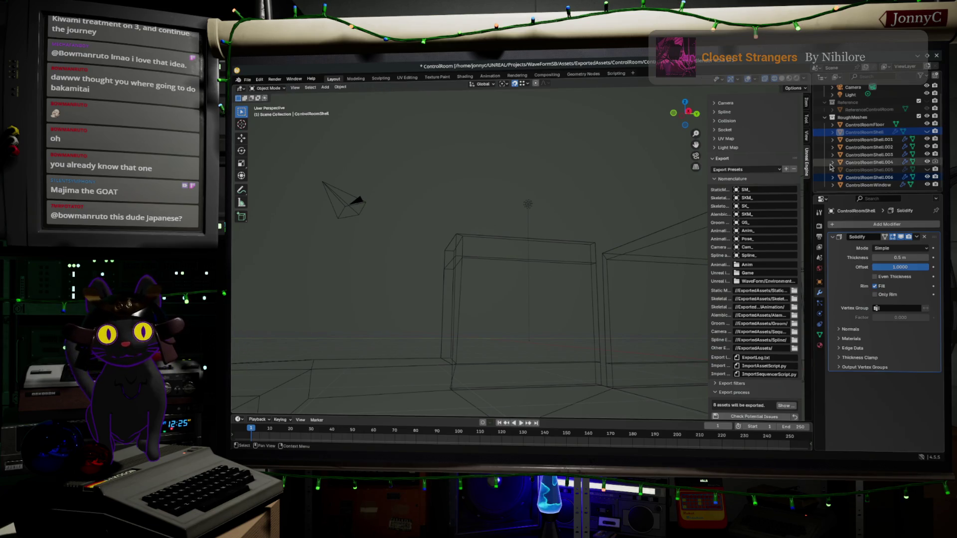
pyautogui.click(927, 136)
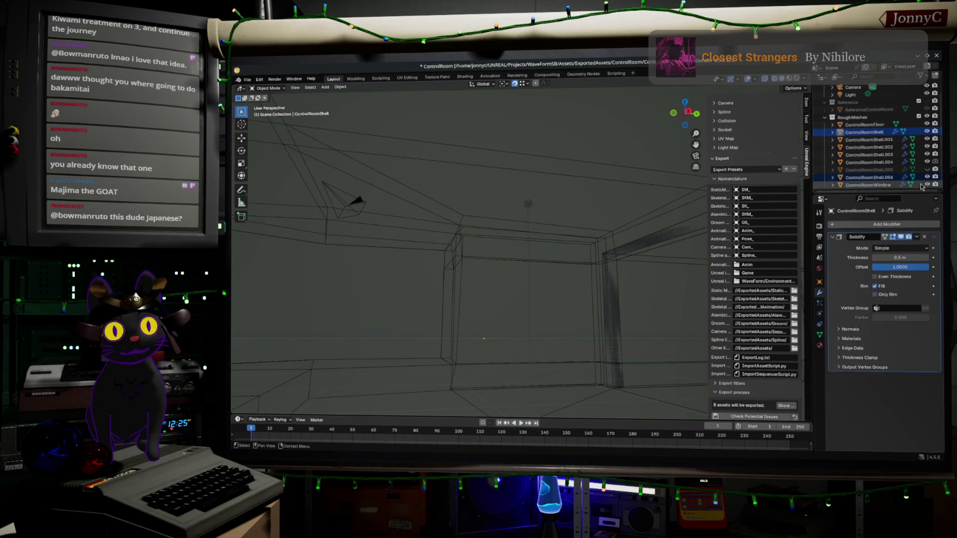
pyautogui.moveTo(499, 290)
pyautogui.mouseDown(button='middle')
pyautogui.moveTo(521, 289)
pyautogui.moveTo(492, 280)
pyautogui.mouseUp(button='middle')
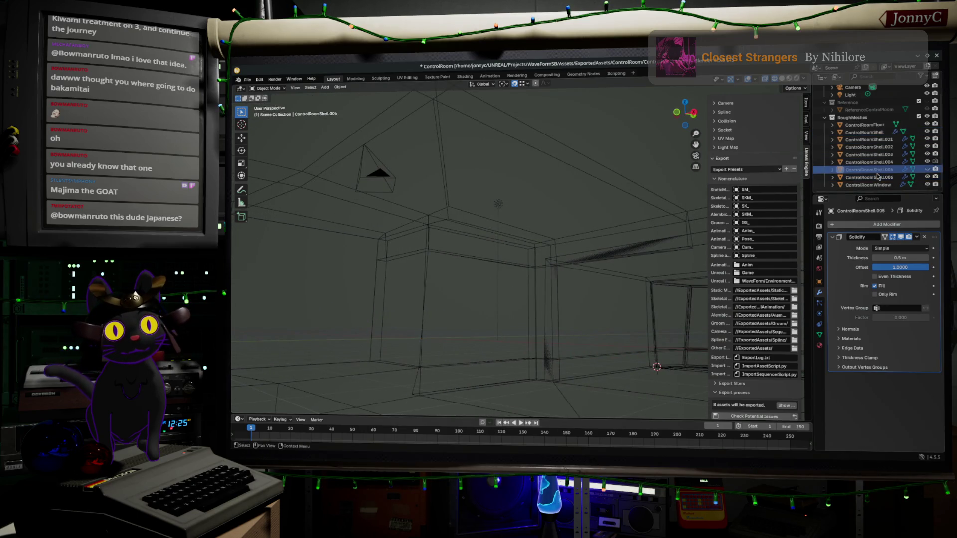
pyautogui.click(897, 171)
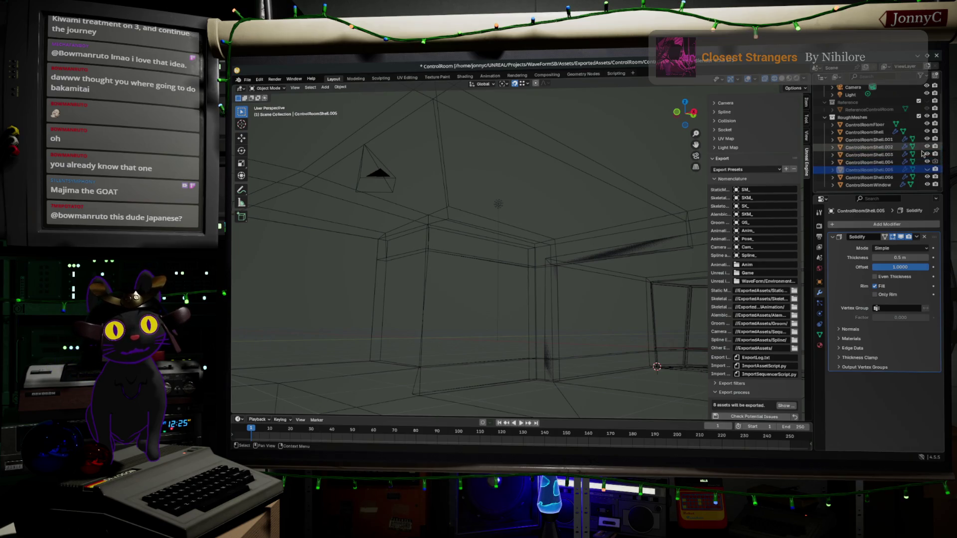
pyautogui.moveTo(406, 286); pyautogui.dragTo(595, 245, button='middle')
pyautogui.press('Tab')
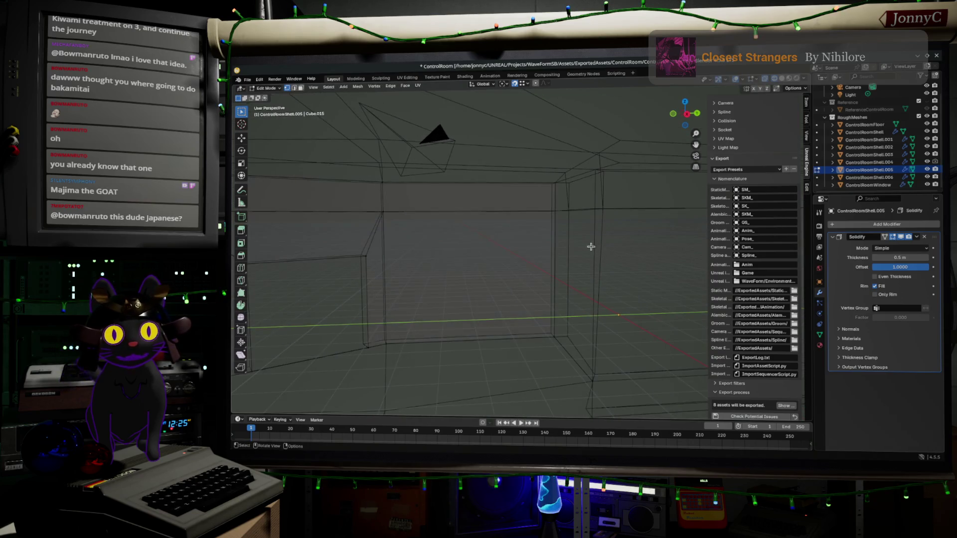
# Step: Fill a new face between the right-corner edges of ControlRoomShell and nudge it into place
pyautogui.press('Tab')
pyautogui.click(563, 217)
pyautogui.press('Tab')
pyautogui.click(557, 215)
pyautogui.keyDown('shift'); pyautogui.click(524, 182); pyautogui.keyUp('shift')
pyautogui.keyDown('shift'); pyautogui.click(651, 169); pyautogui.keyUp('shift')
pyautogui.keyDown('shift'); pyautogui.click(599, 245); pyautogui.keyUp('shift')
pyautogui.keyDown('shift'); pyautogui.click(591, 381); pyautogui.keyUp('shift')
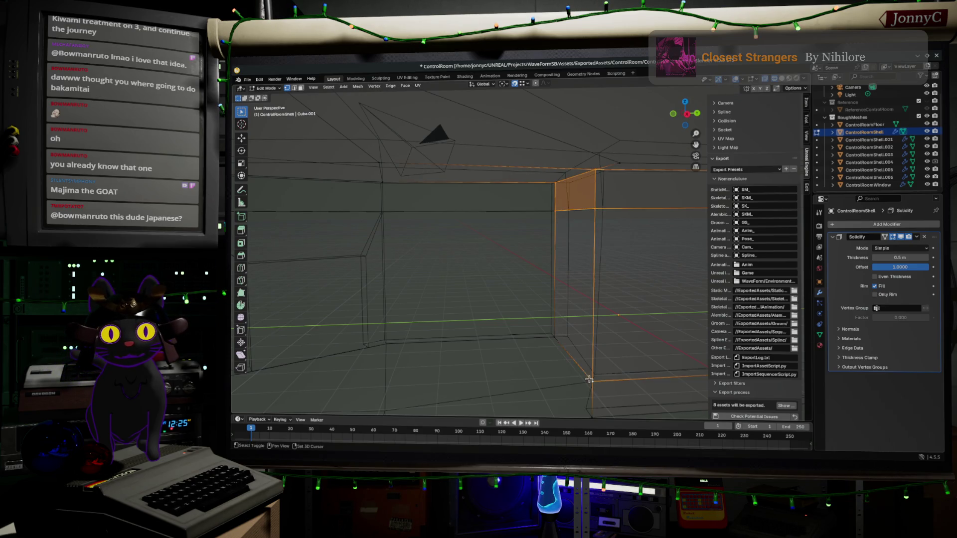
pyautogui.press('f')
pyautogui.press('g')
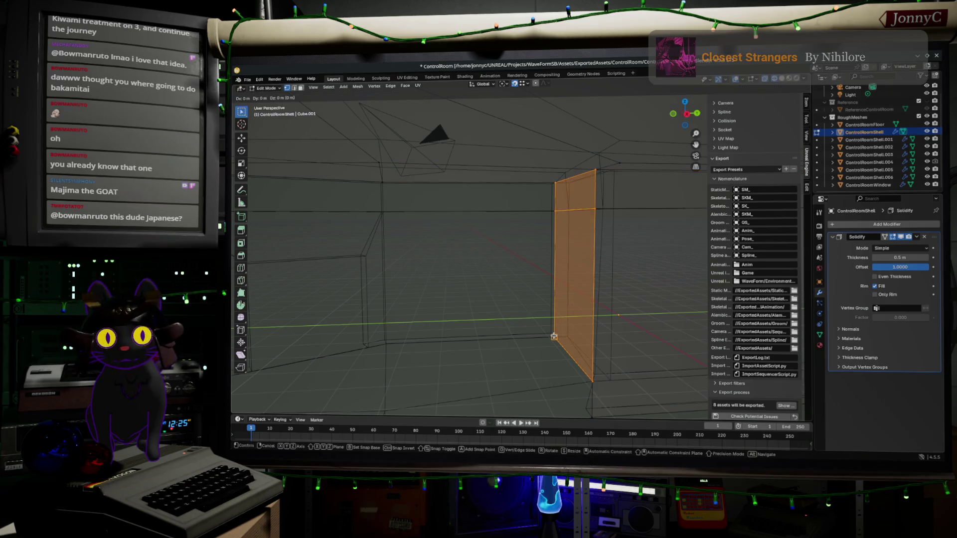
pyautogui.click(555, 337)
# Step: Separate the tall corner wall face into its own object, ControlRoomShell.007
pyautogui.press('Tab')
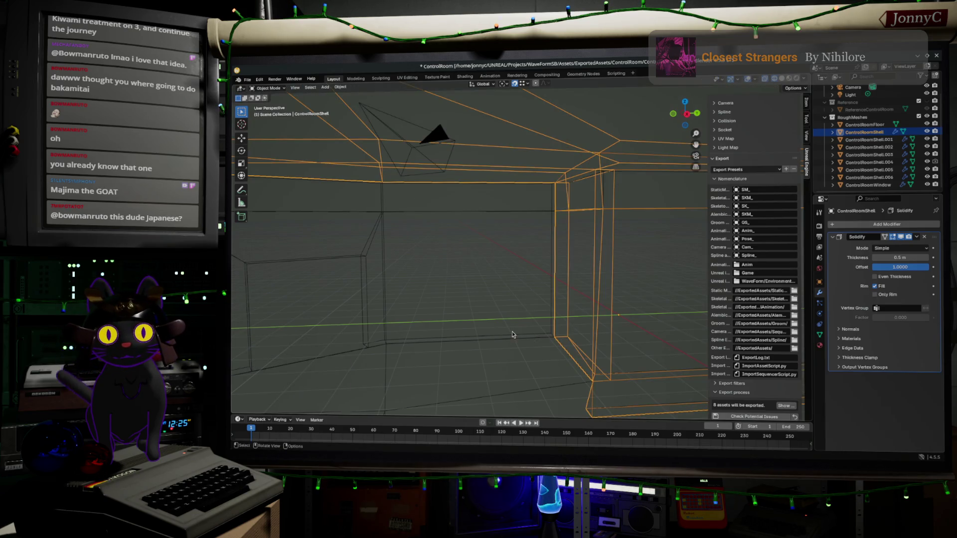
pyautogui.click(516, 338)
pyautogui.keyDown('shift'); pyautogui.click(557, 336); pyautogui.keyUp('shift')
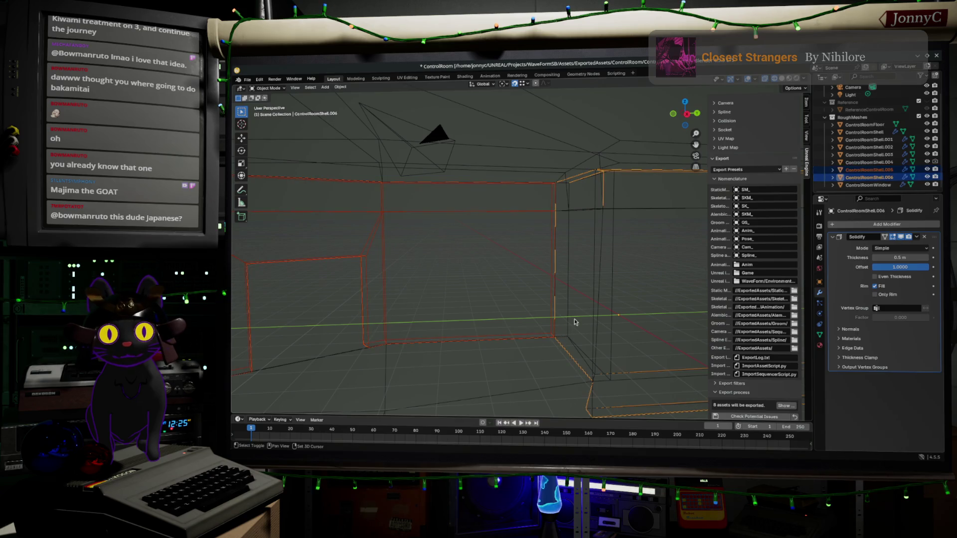
pyautogui.hotkey('ctrl', 'z')
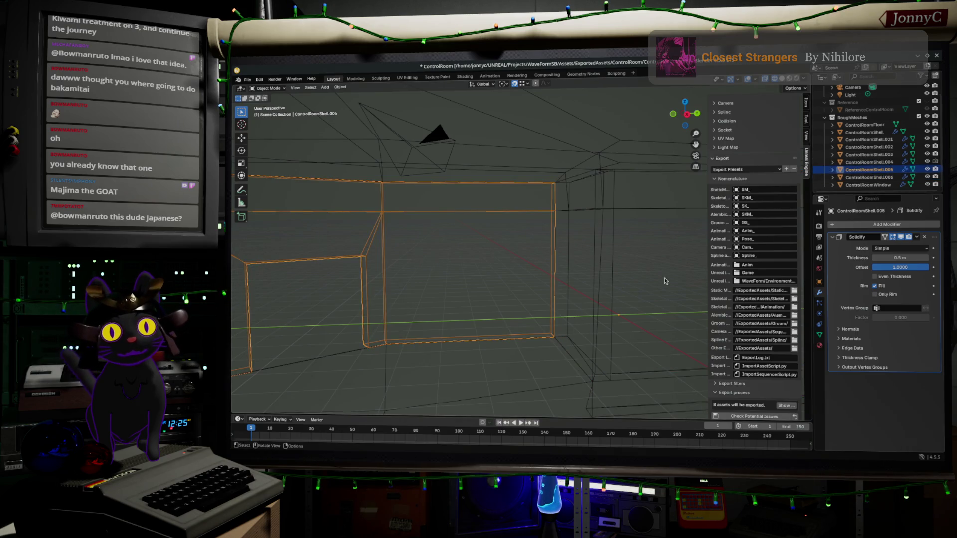
pyautogui.click(577, 347)
pyautogui.press('Tab')
pyautogui.click(577, 347)
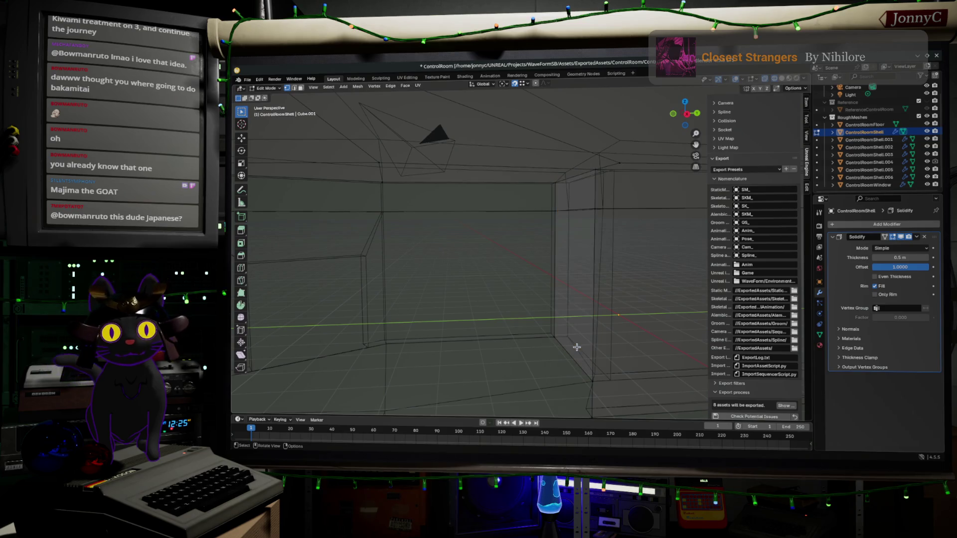
pyautogui.click(576, 347)
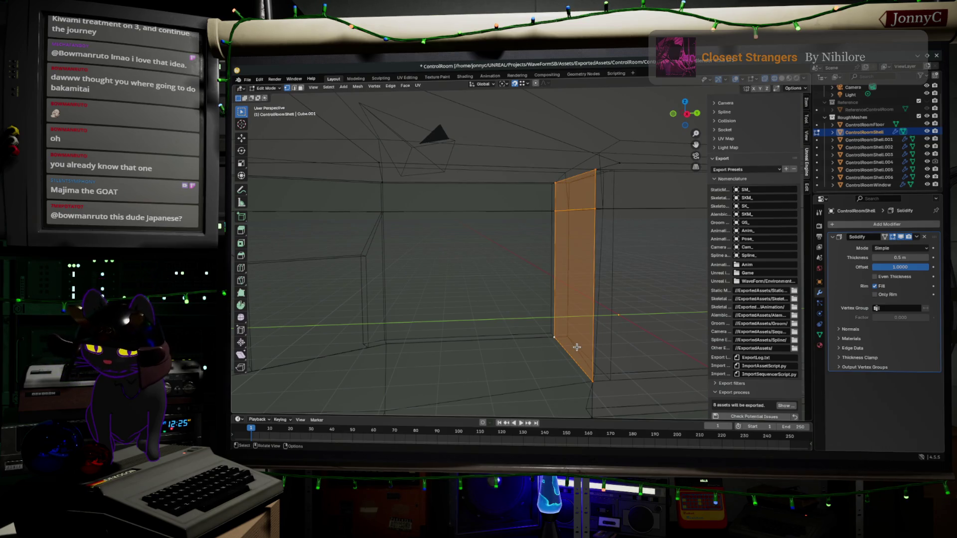
pyautogui.press('p')
pyautogui.click(577, 348)
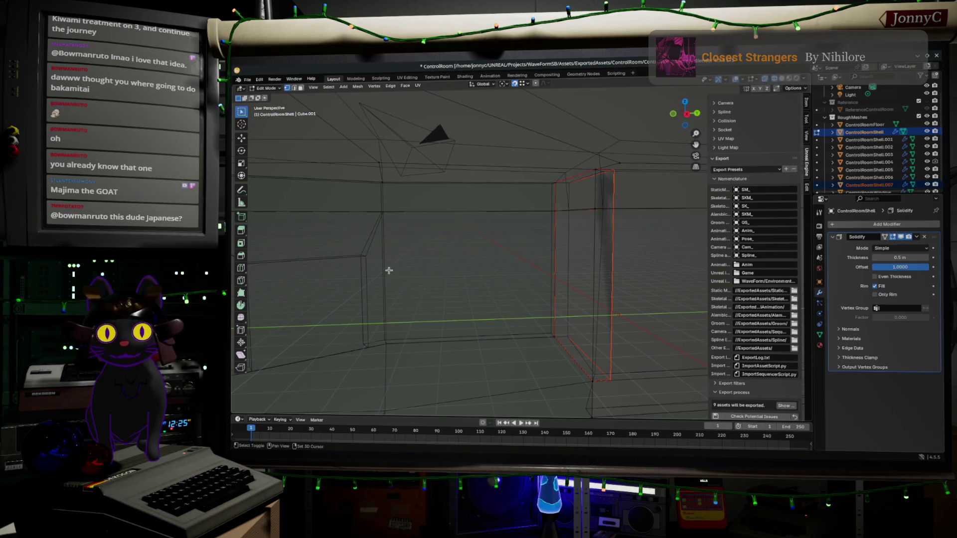
# Step: Select the new corner pillar piece together with the left wall object
pyautogui.press('Tab')
pyautogui.click(368, 265)
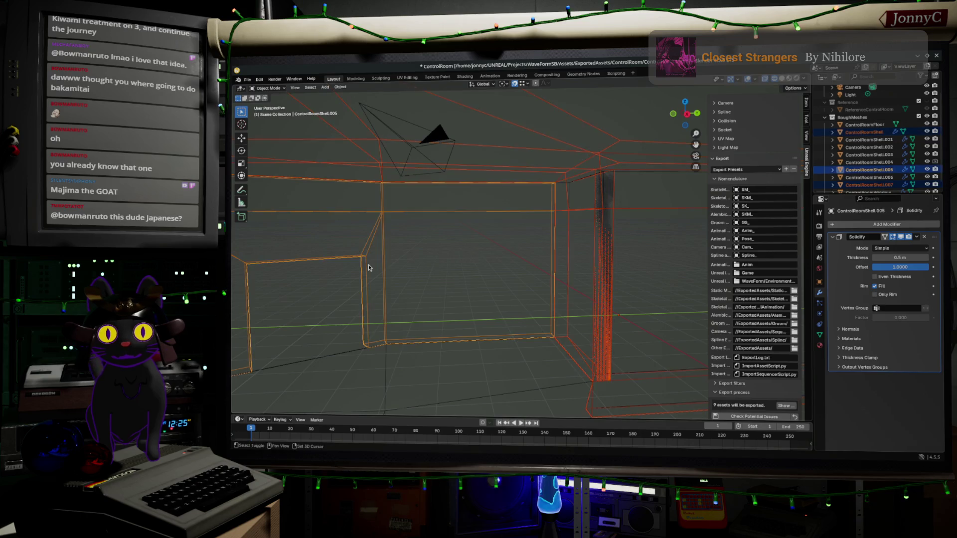
pyautogui.click(636, 283)
pyautogui.click(618, 284)
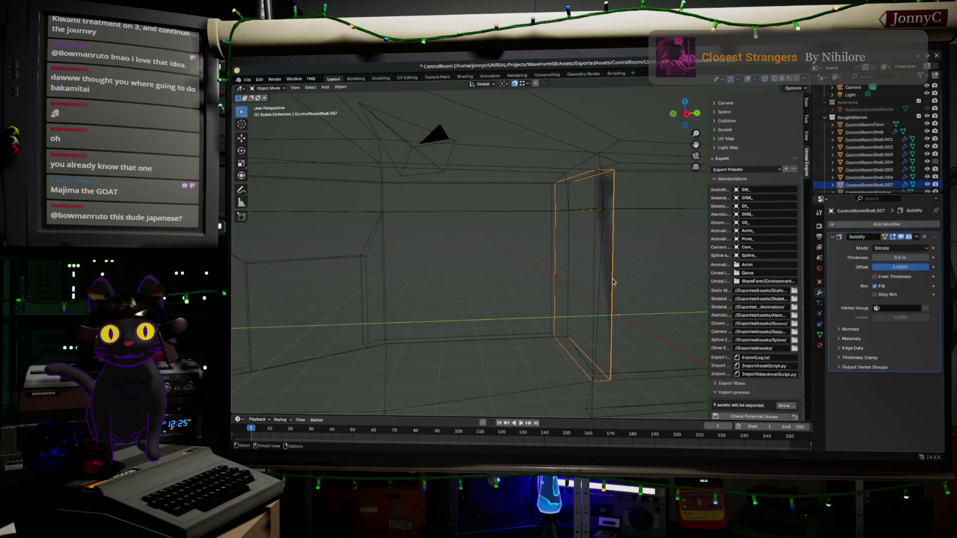
pyautogui.keyDown('shift'); pyautogui.click(364, 256); pyautogui.keyUp('shift')
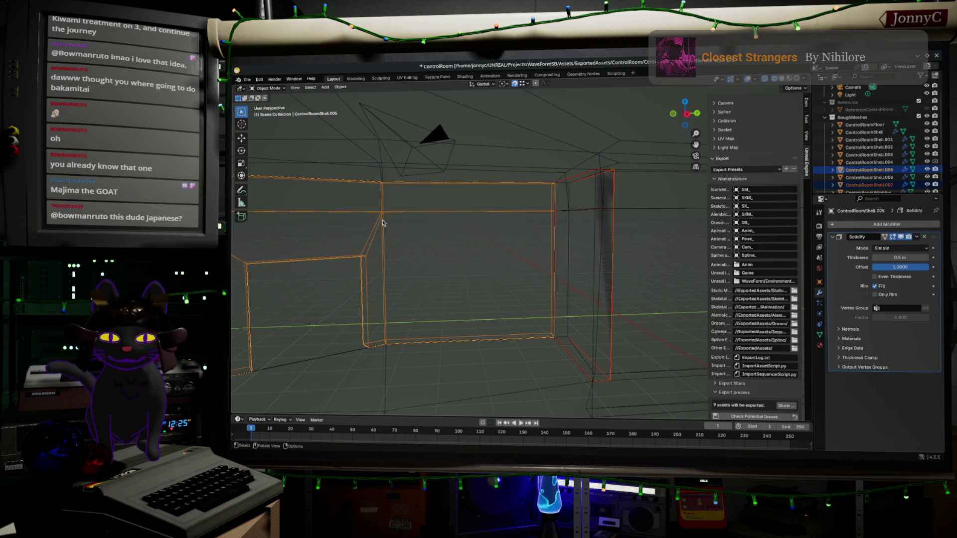
# Step: Run an Object-menu operation on the selected walls, then view the shell from inside with nothing selected
pyautogui.click(339, 87)
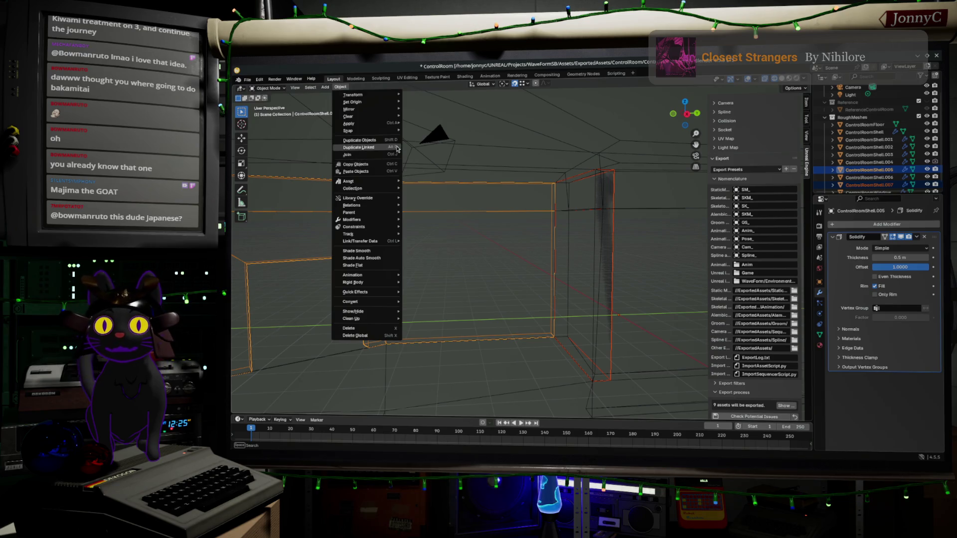
pyautogui.click(388, 149)
pyautogui.rightClick(387, 152)
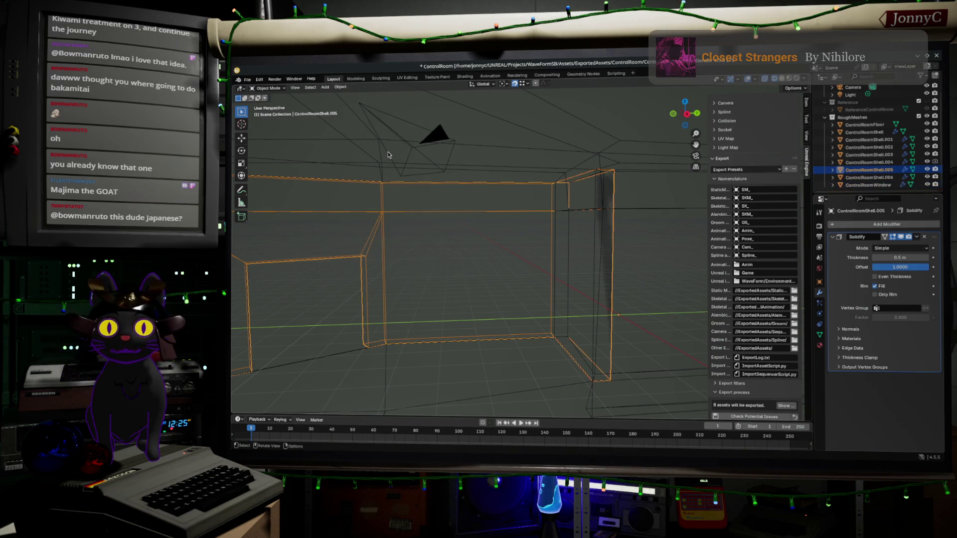
pyautogui.press('Tab')
pyautogui.press('Tab')
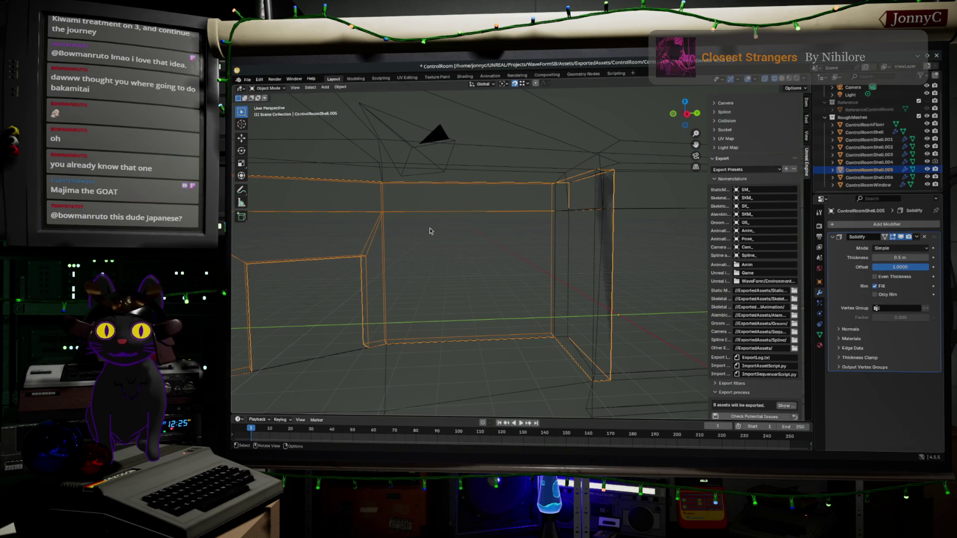
pyautogui.moveTo(421, 238)
pyautogui.mouseDown(button='middle')
pyautogui.moveTo(413, 261)
pyautogui.moveTo(487, 264)
pyautogui.moveTo(585, 250)
pyautogui.mouseUp(button='middle')
pyautogui.click(584, 256)
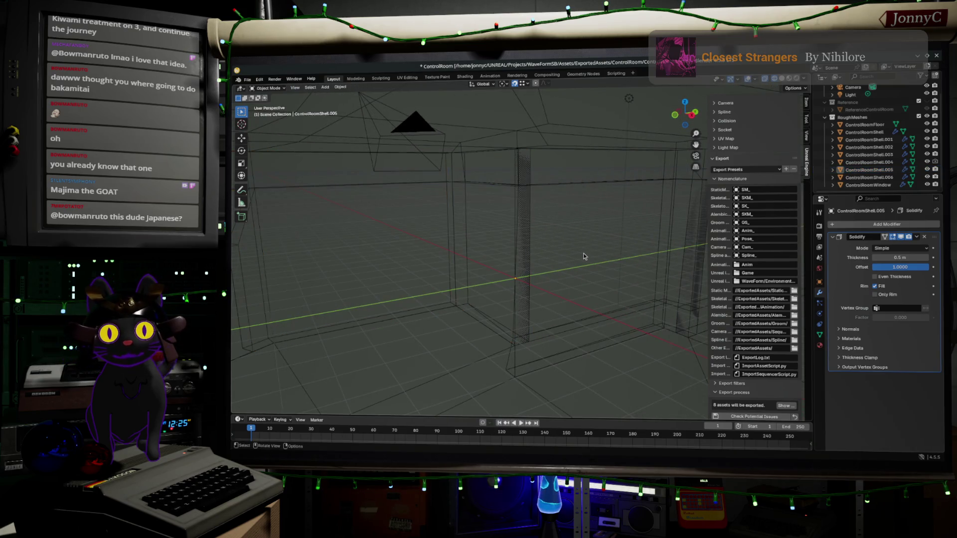
# Step: Select the corner wall faces of ControlRoomShell and grow the selection onto the ceiling faces
pyautogui.click(566, 186)
pyautogui.press('Tab')
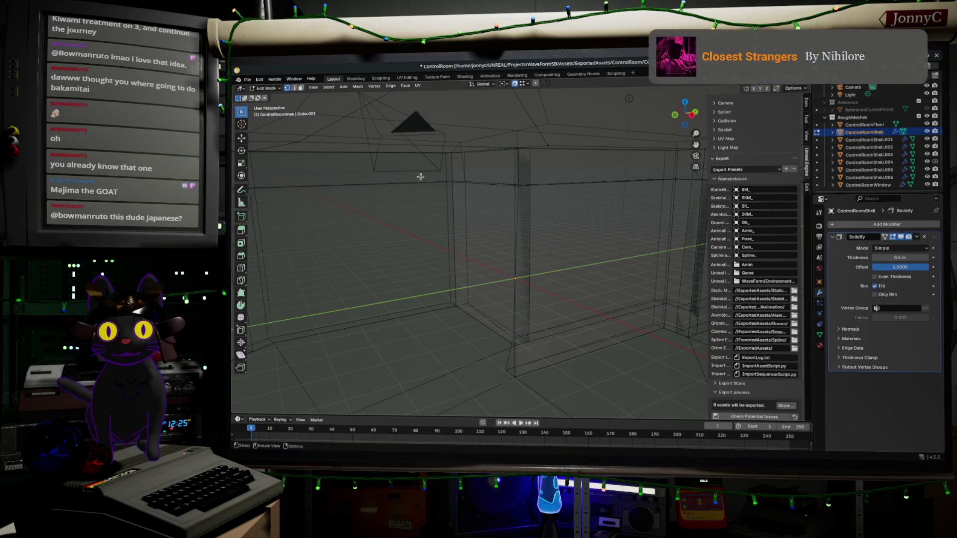
pyautogui.click(482, 348)
pyautogui.rightClick(482, 348)
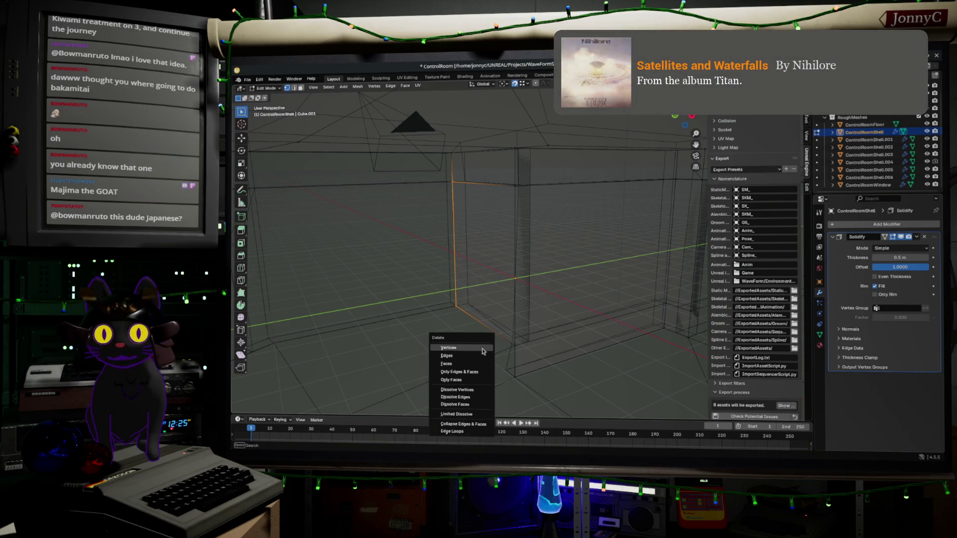
pyautogui.click(528, 324)
pyautogui.moveTo(528, 324)
pyautogui.mouseDown(button='middle')
pyautogui.moveTo(571, 284)
pyautogui.moveTo(496, 306)
pyautogui.mouseUp(button='middle')
pyautogui.click(472, 359)
pyautogui.keyDown('shift'); pyautogui.moveTo(492, 244); pyautogui.dragTo(611, 353); pyautogui.keyUp('shift')
pyautogui.keyDown('shift'); pyautogui.click(545, 202); pyautogui.keyUp('shift')
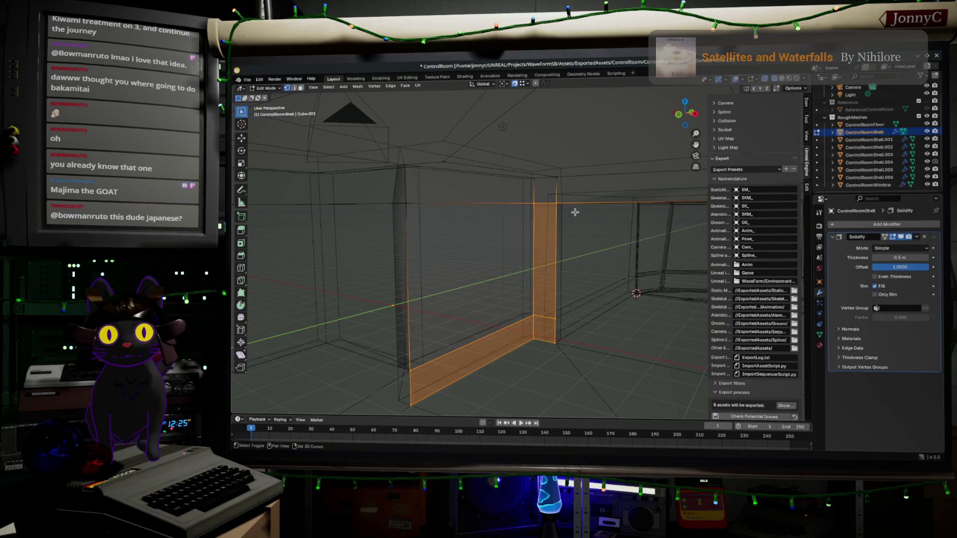
pyautogui.keyDown('shift'); pyautogui.click(517, 252); pyautogui.keyUp('shift')
pyautogui.moveTo(517, 253)
pyautogui.keyDown('shift'); pyautogui.mouseDown(button='middle')
pyautogui.moveTo(374, 269)
pyautogui.moveTo(289, 263)
pyautogui.mouseUp(button='middle'); pyautogui.keyUp('shift')
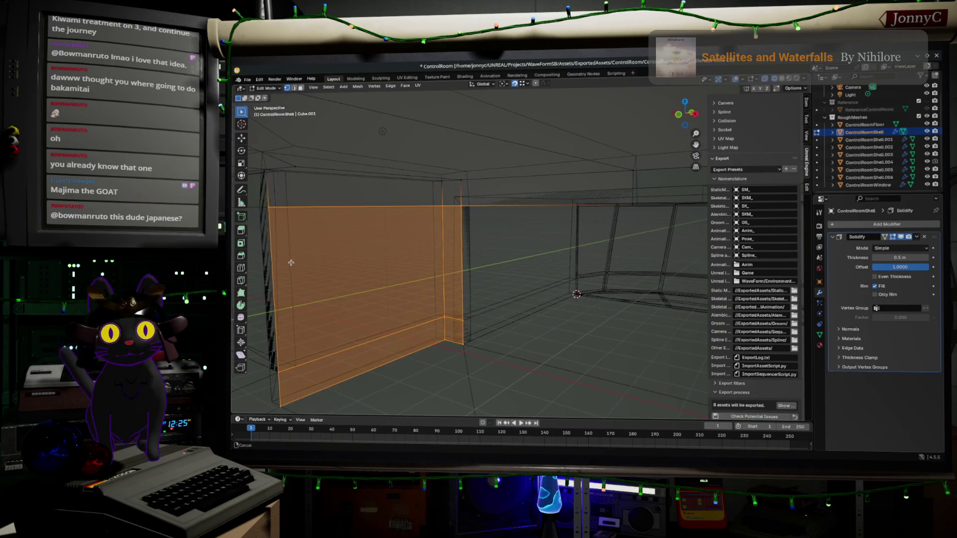
pyautogui.keyDown('shift'); pyautogui.moveTo(591, 194); pyautogui.dragTo(662, 230); pyautogui.keyUp('shift')
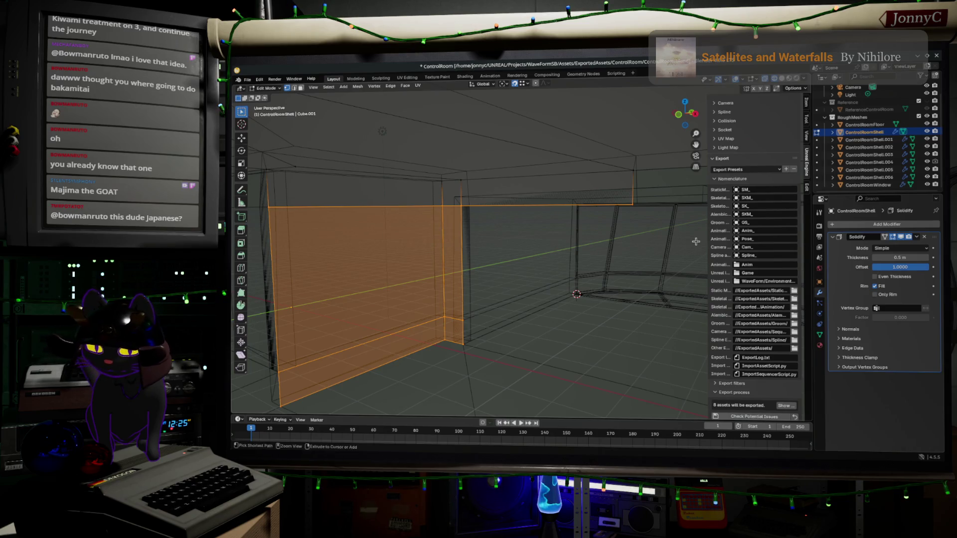
pyautogui.press('ctrl+KP_Add')
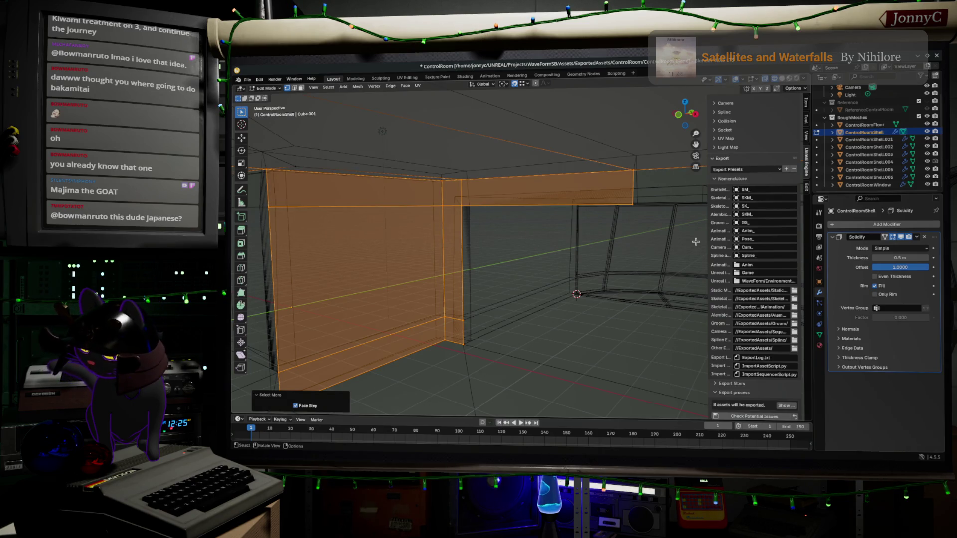
# Step: Duplicate the selected faces in place and separate them into a new shell object
pyautogui.press('g')
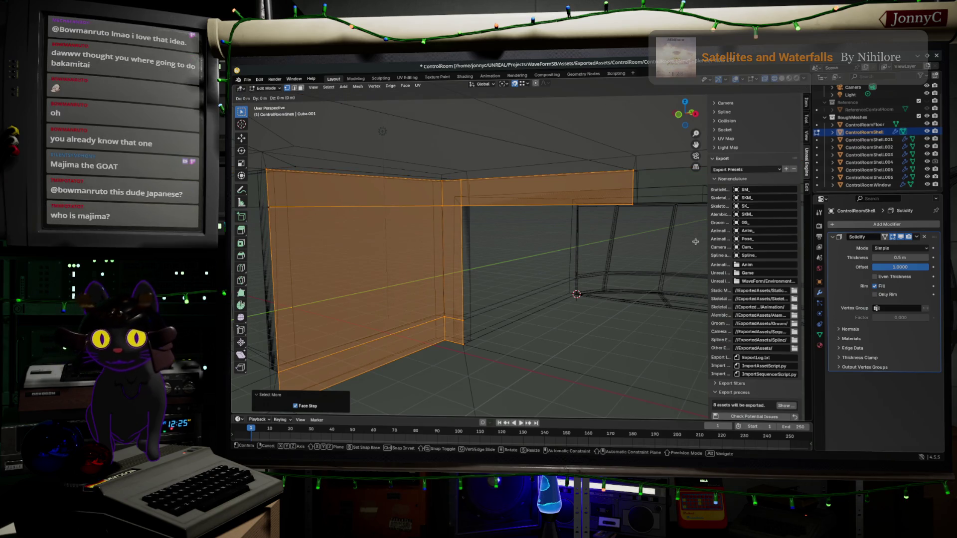
pyautogui.rightClick(695, 241)
pyautogui.press('p')
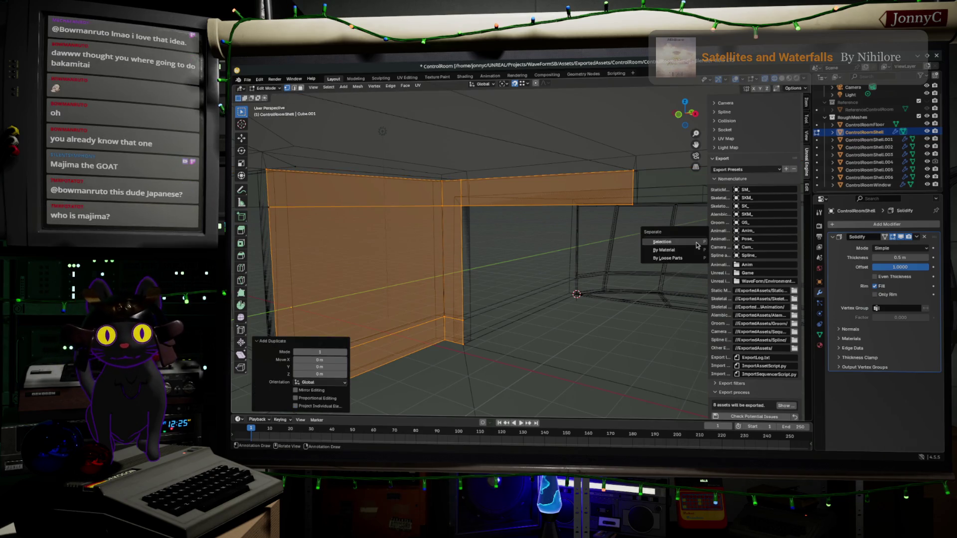
pyautogui.click(697, 246)
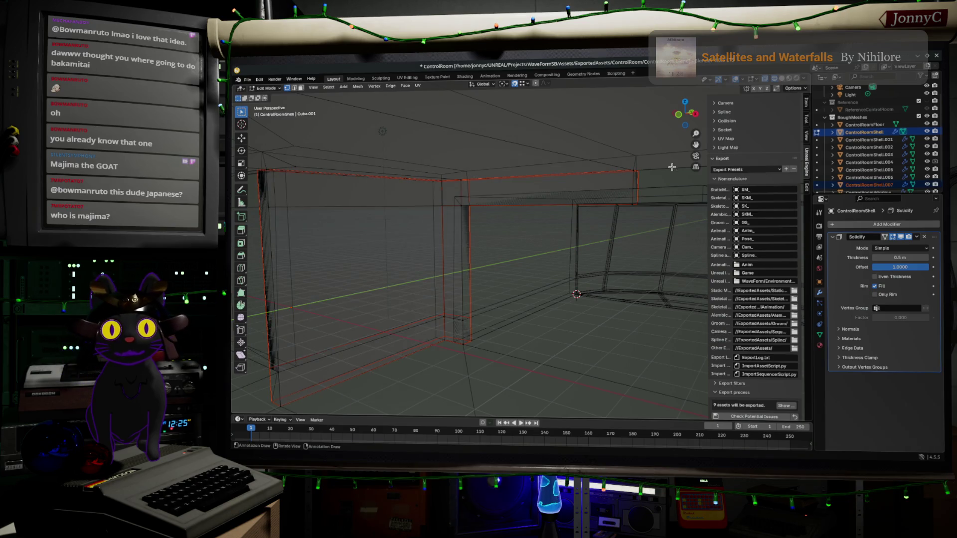
pyautogui.press('Tab')
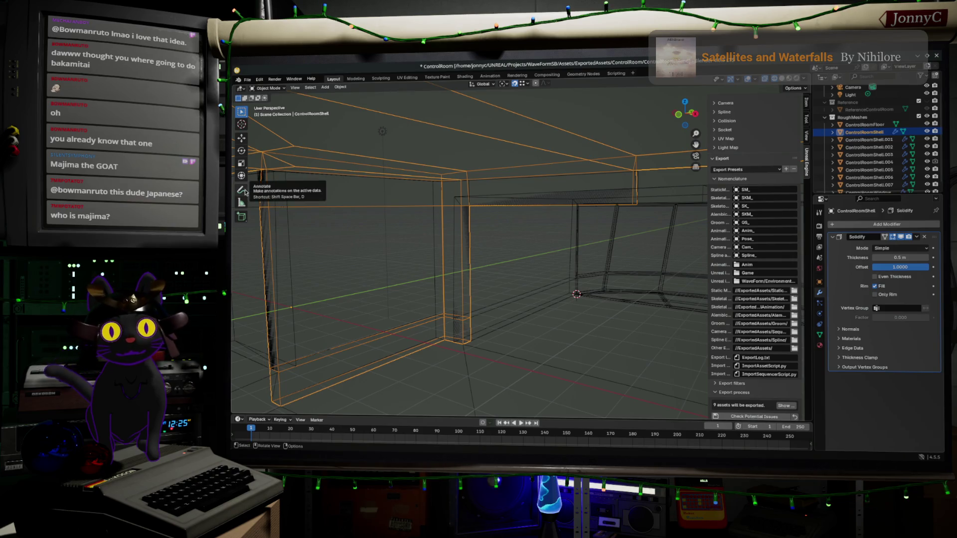
pyautogui.scroll(-1, 868, 150)
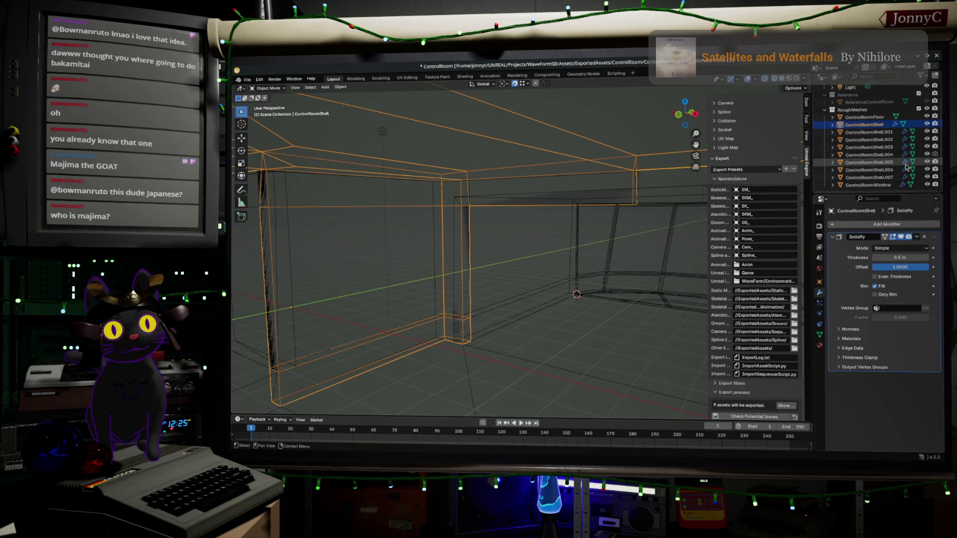
# Step: Hide the numbered shell pieces and box-select the front wall faces of ControlRoomShell
pyautogui.click(875, 178)
pyautogui.click(928, 177)
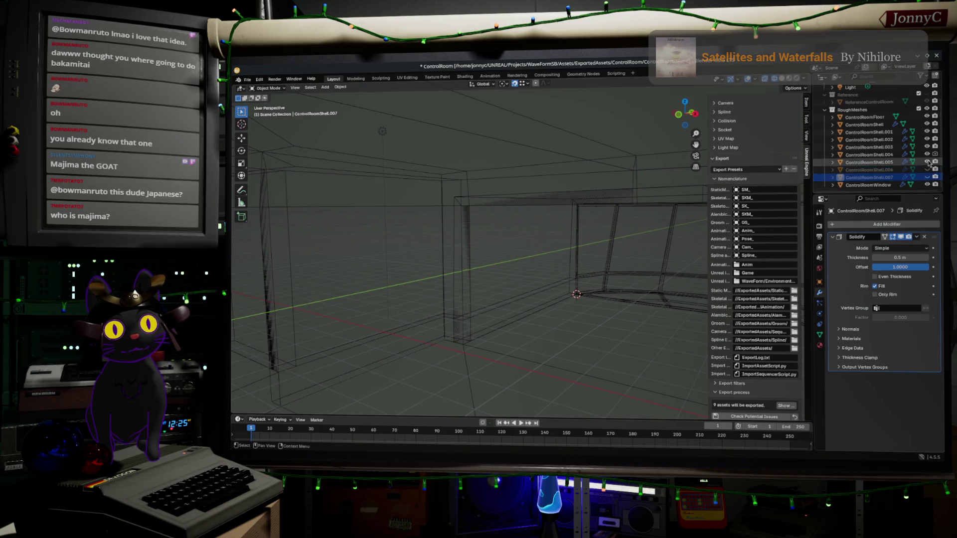
pyautogui.click(927, 162)
pyautogui.click(927, 140)
pyautogui.moveTo(554, 227); pyautogui.dragTo(467, 262, button='middle')
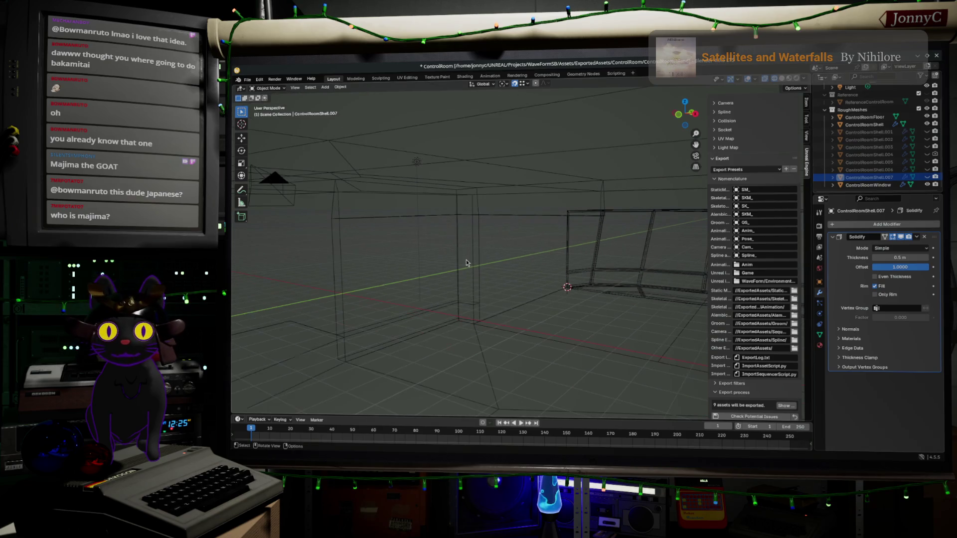
pyautogui.click(364, 218)
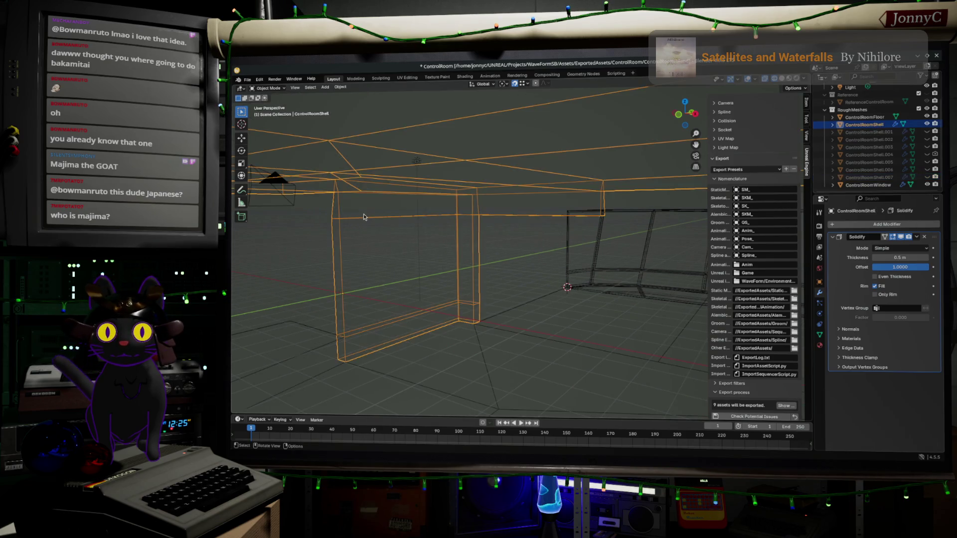
pyautogui.press('Tab')
pyautogui.moveTo(311, 201)
pyautogui.mouseDown()
pyautogui.moveTo(465, 248)
pyautogui.moveTo(624, 358)
pyautogui.mouseUp()
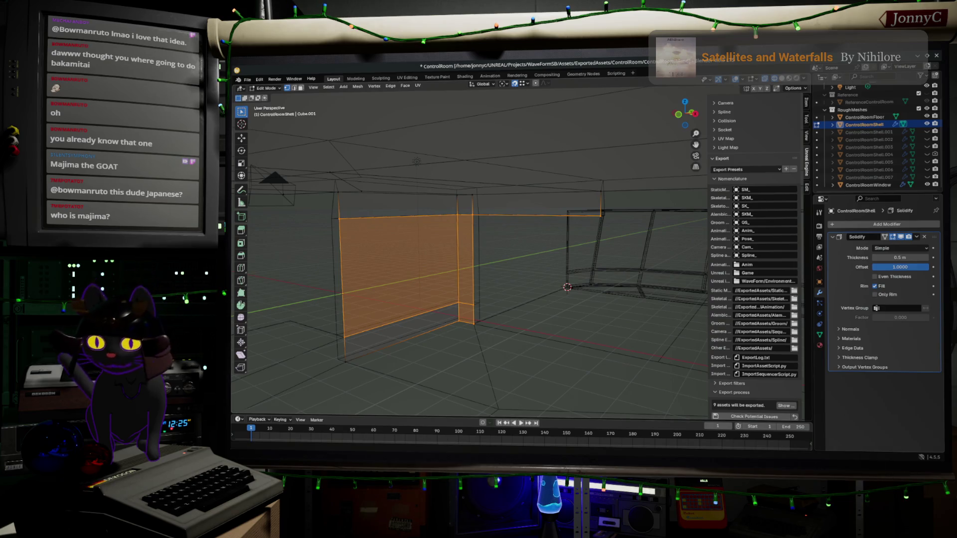
# Step: Bring the Chrome window with the 真島 カラオケ results in front of Blender
pyautogui.hotkey('alt', 'Tab')
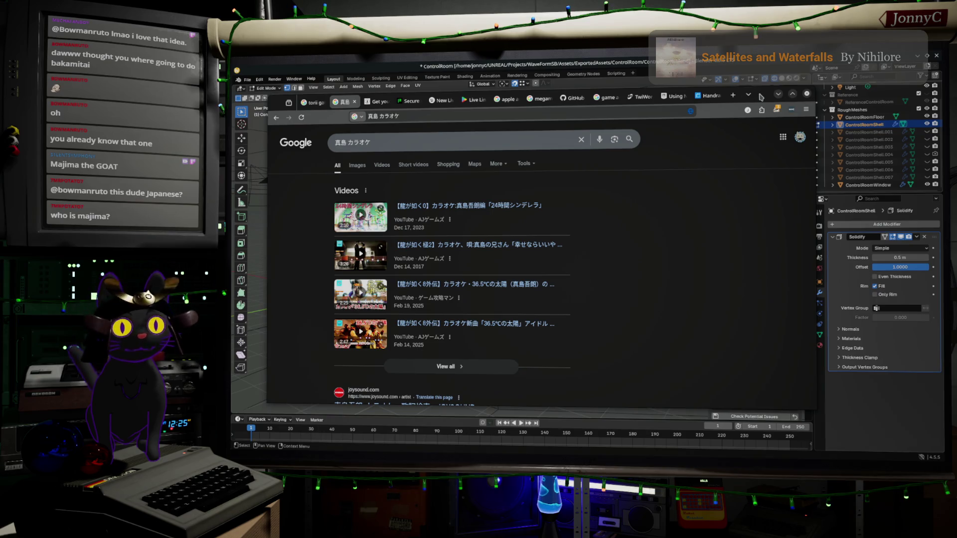
# Step: Maximise the browser and replace the query with a Google search for Yakuza
pyautogui.doubleClick(739, 99)
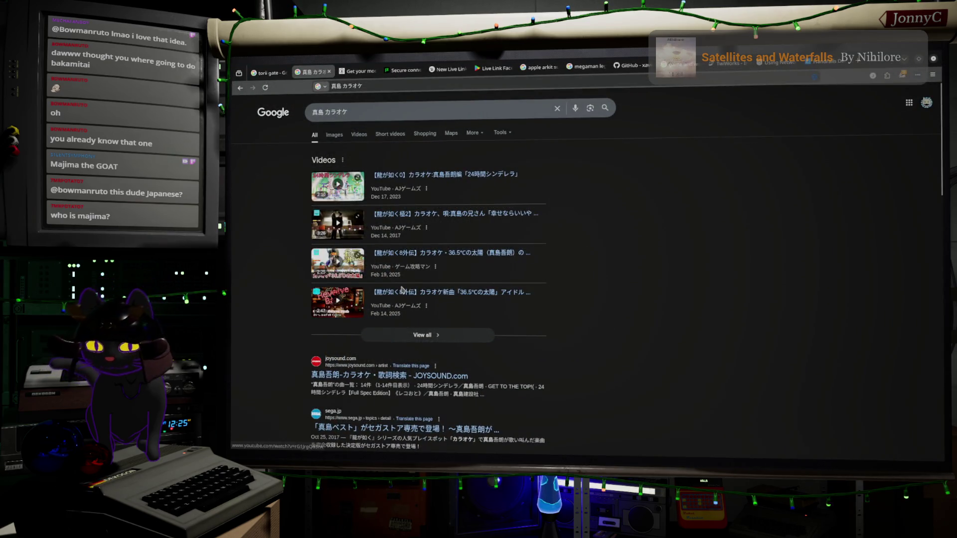
pyautogui.tripleClick(540, 111)
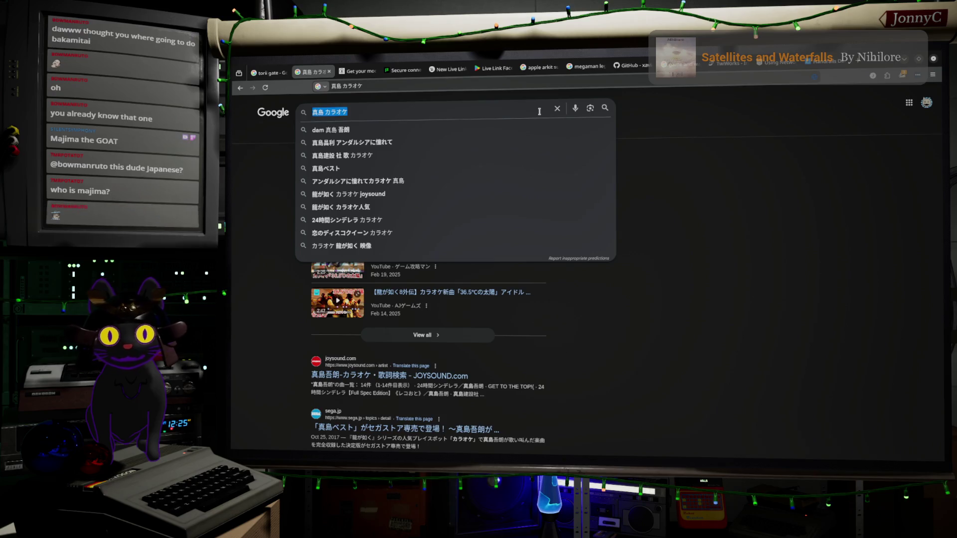
pyautogui.write('y')
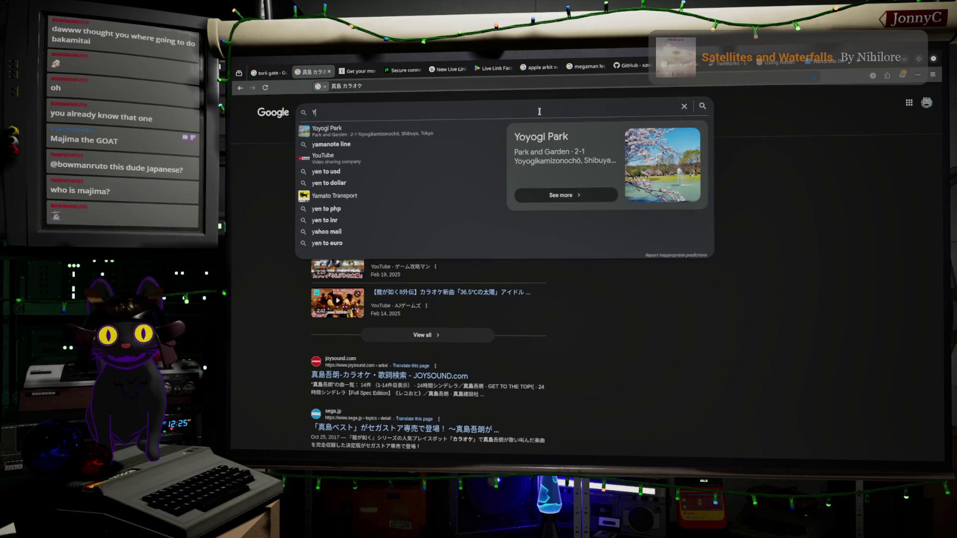
pyautogui.write('akuz')
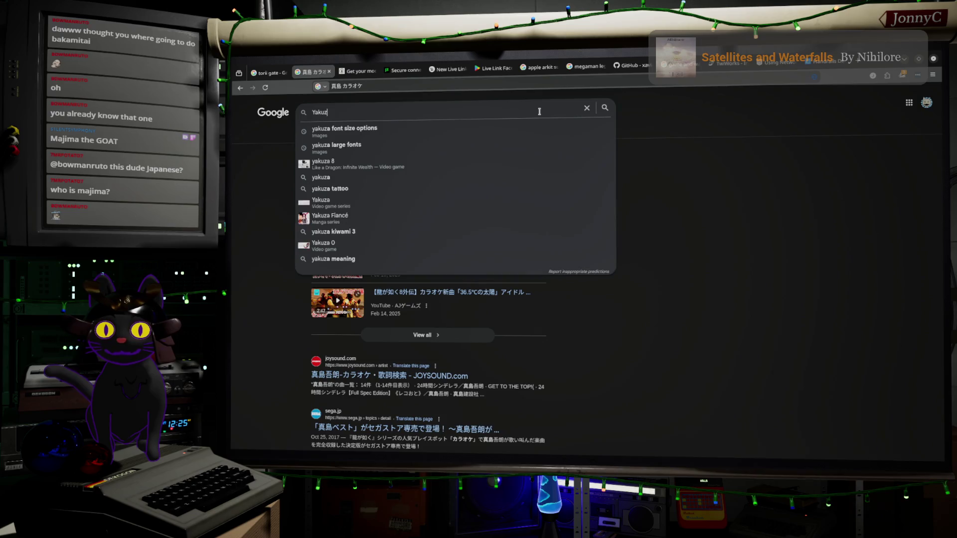
pyautogui.write('a')
pyautogui.press('Return')
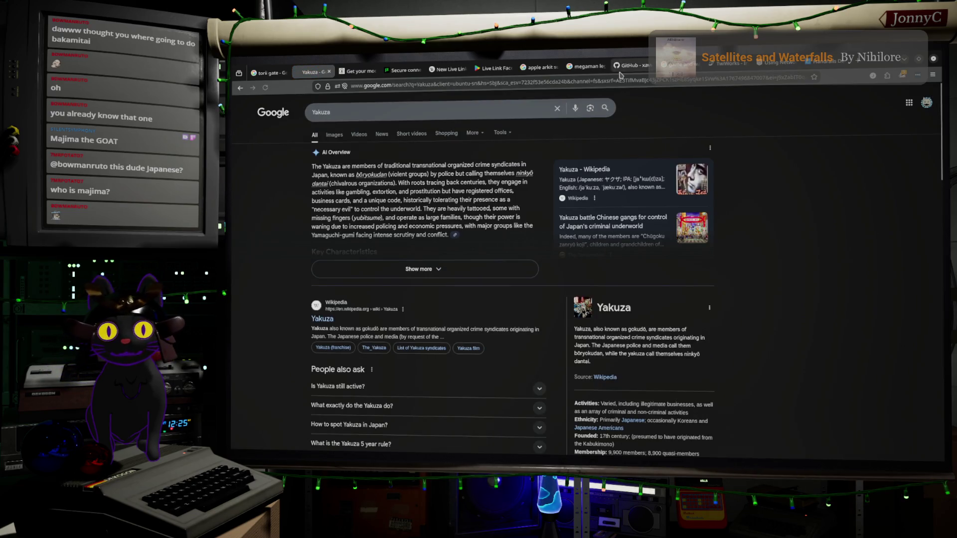
pyautogui.click(493, 109)
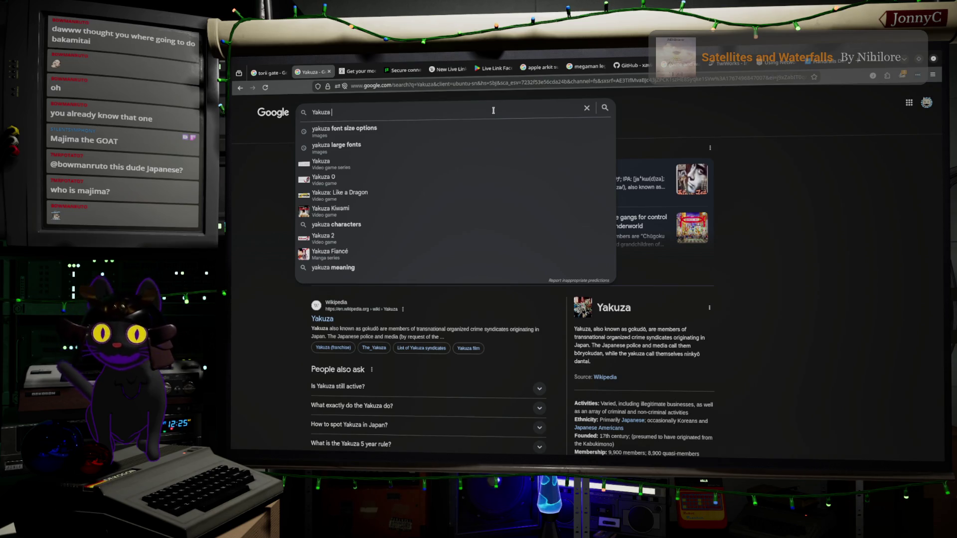
pyautogui.write('Majima')
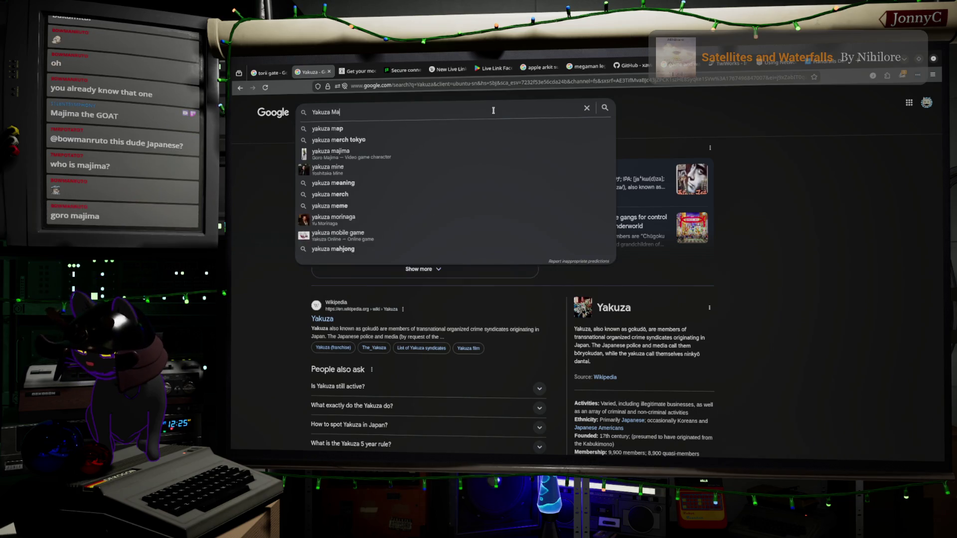
pyautogui.press('Return')
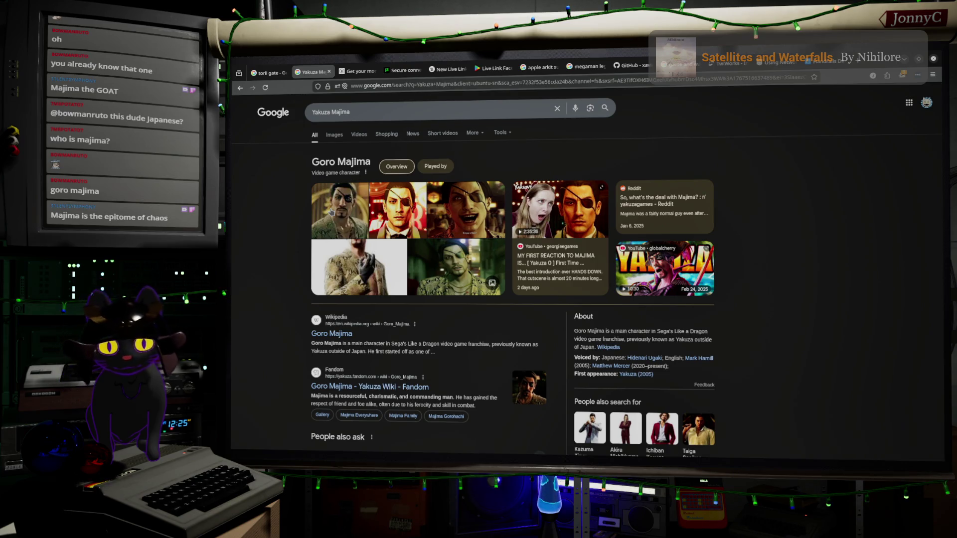
pyautogui.click(334, 134)
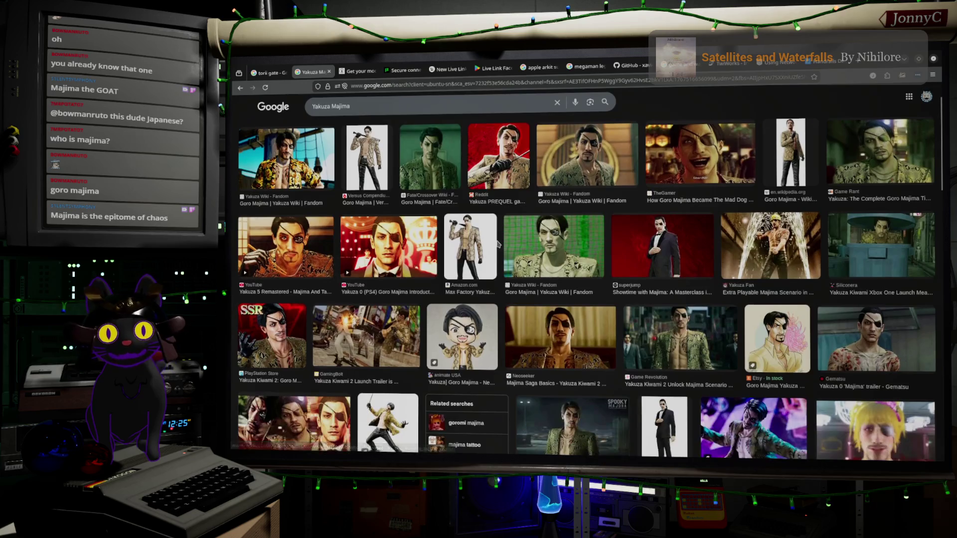
pyautogui.scroll(-3, 497, 244)
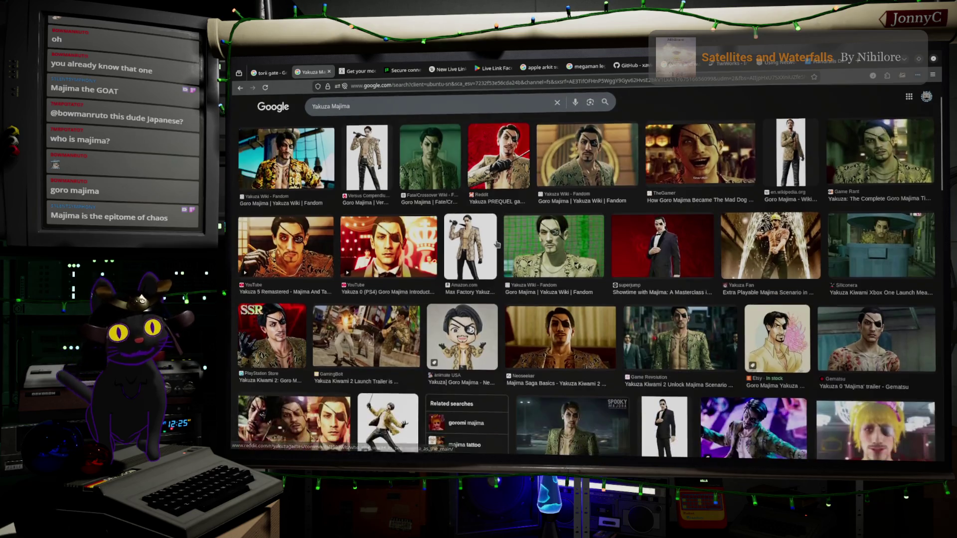
pyautogui.click(852, 288)
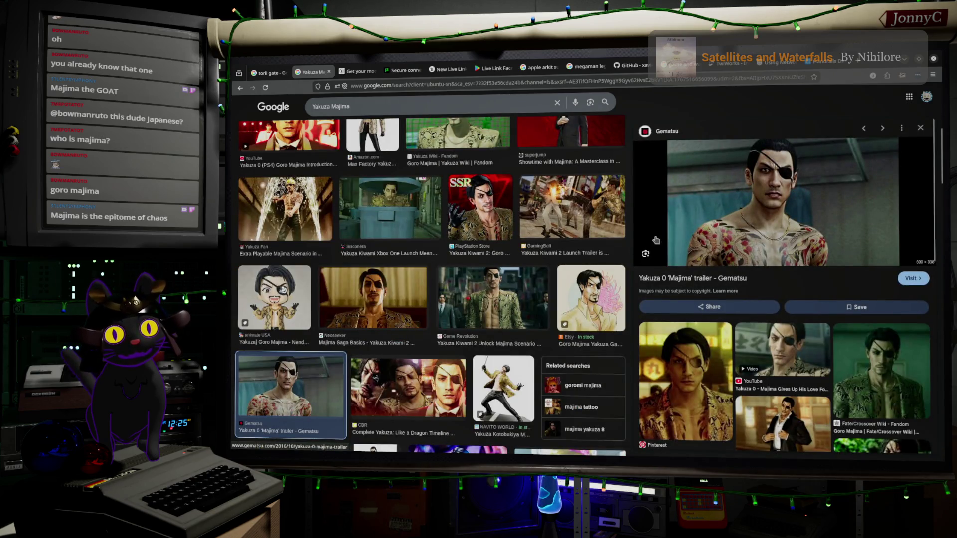
pyautogui.click(692, 348)
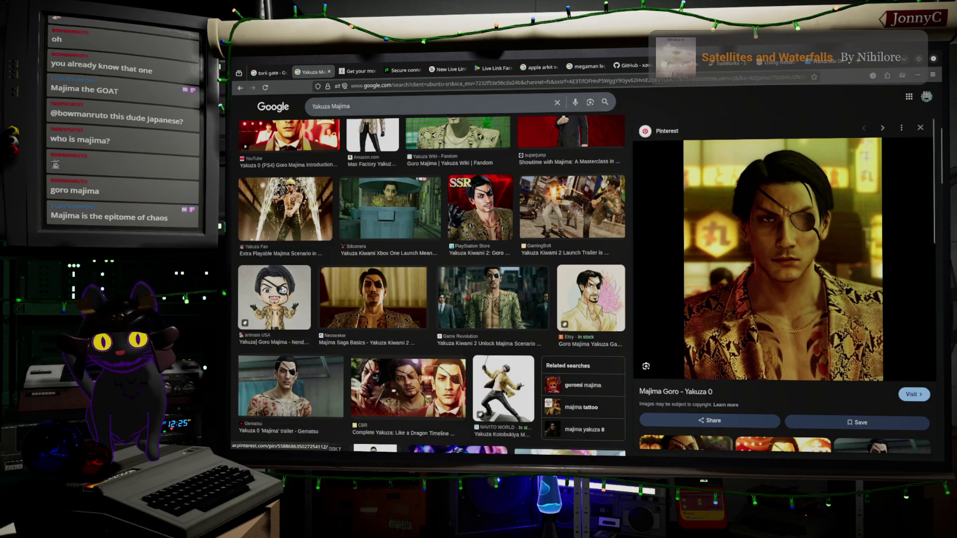
pyautogui.click(501, 393)
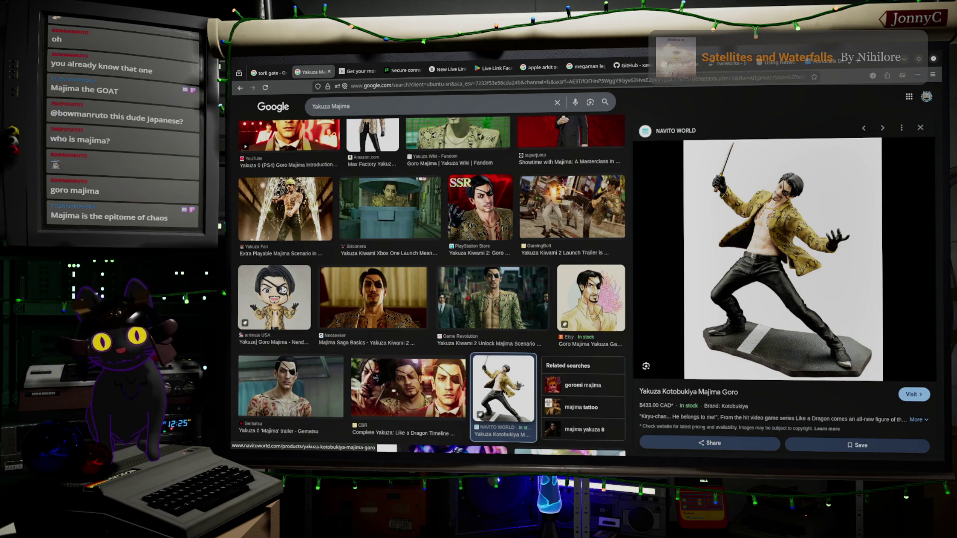
pyautogui.moveTo(783, 259)
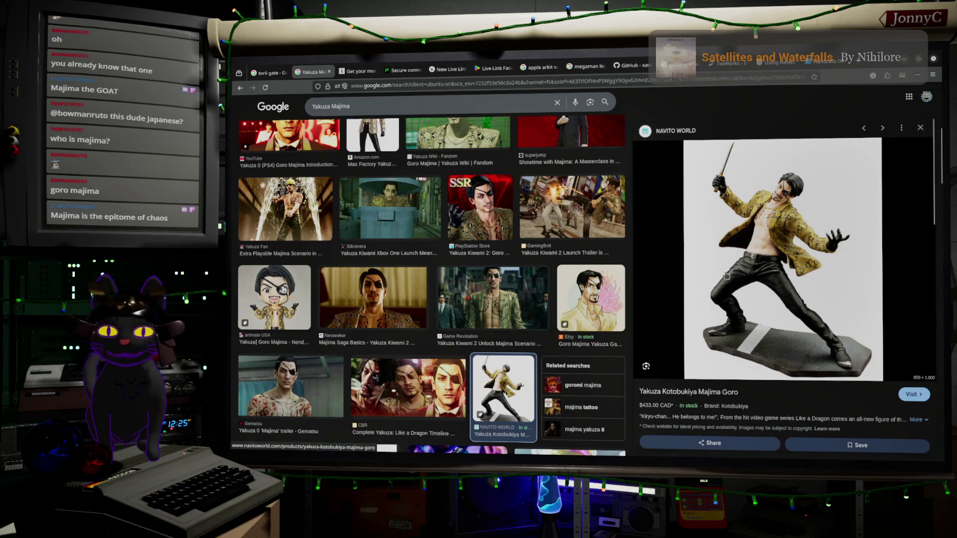
pyautogui.scroll(-3, 438, 254)
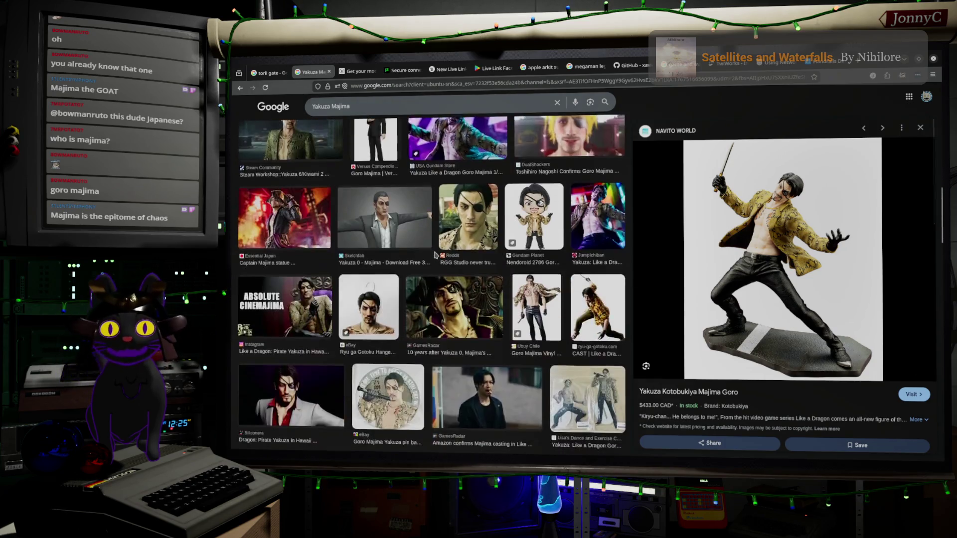
pyautogui.scroll(5, 438, 257)
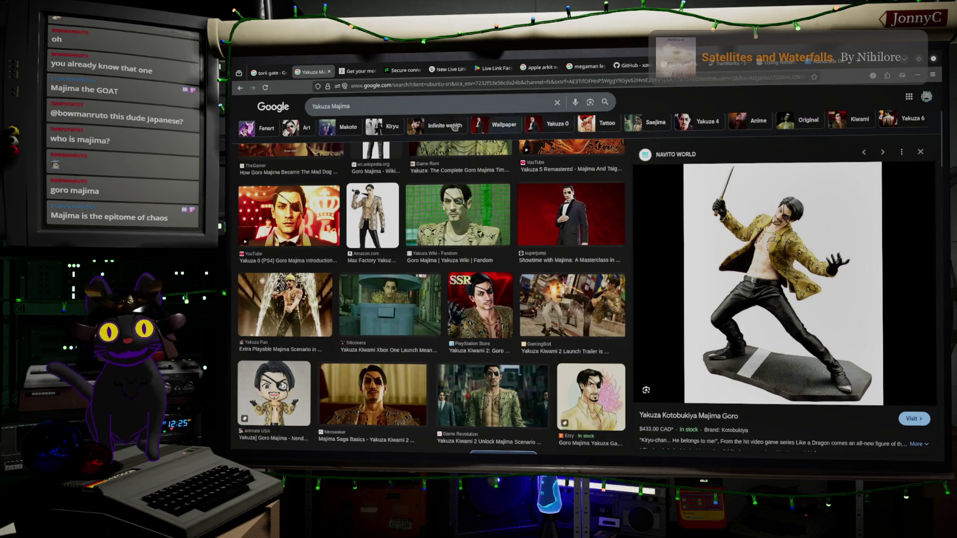
pyautogui.doubleClick(407, 106)
pyautogui.tripleClick(407, 106)
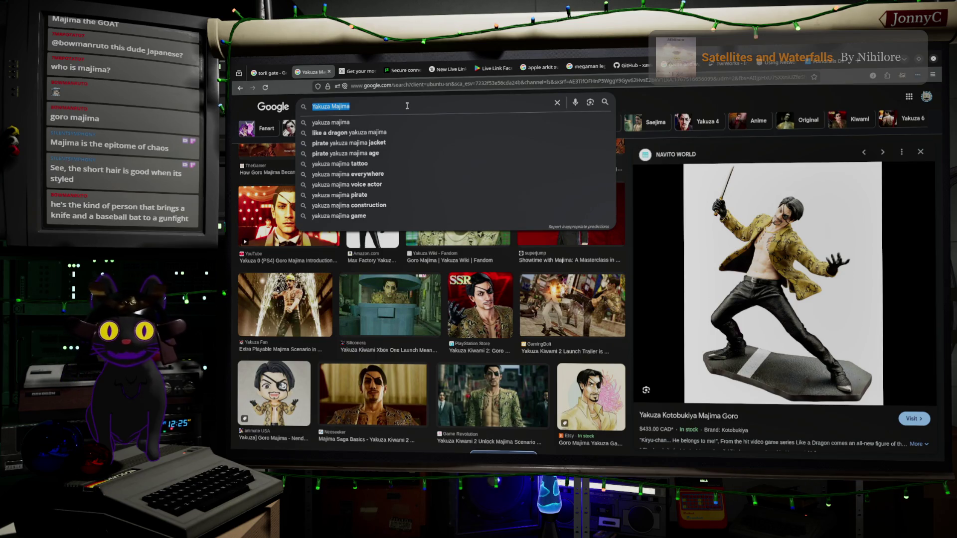
# Step: Search Google for kabukicho, preview the Wikipedia image, then show the blendshape guide page
pyautogui.press('BackSpace')
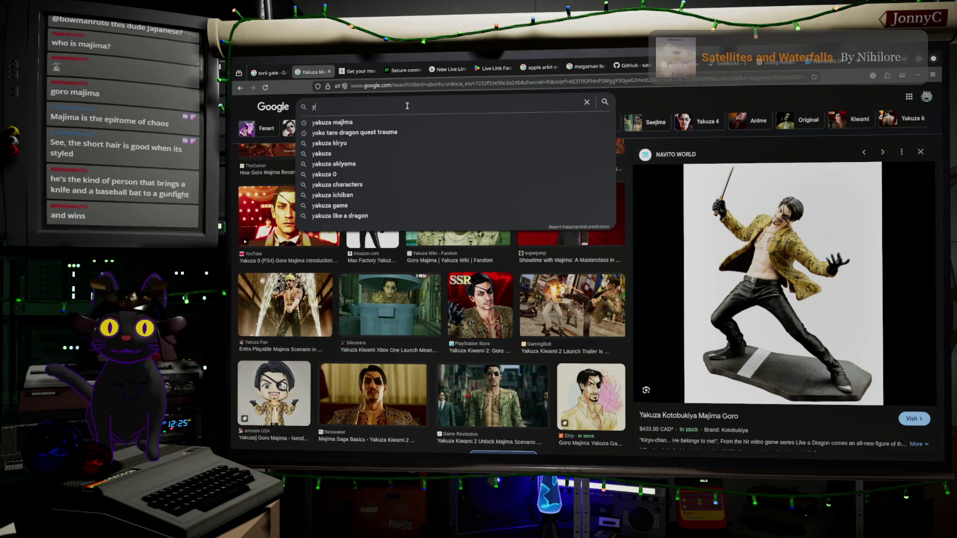
pyautogui.write('kabukicho')
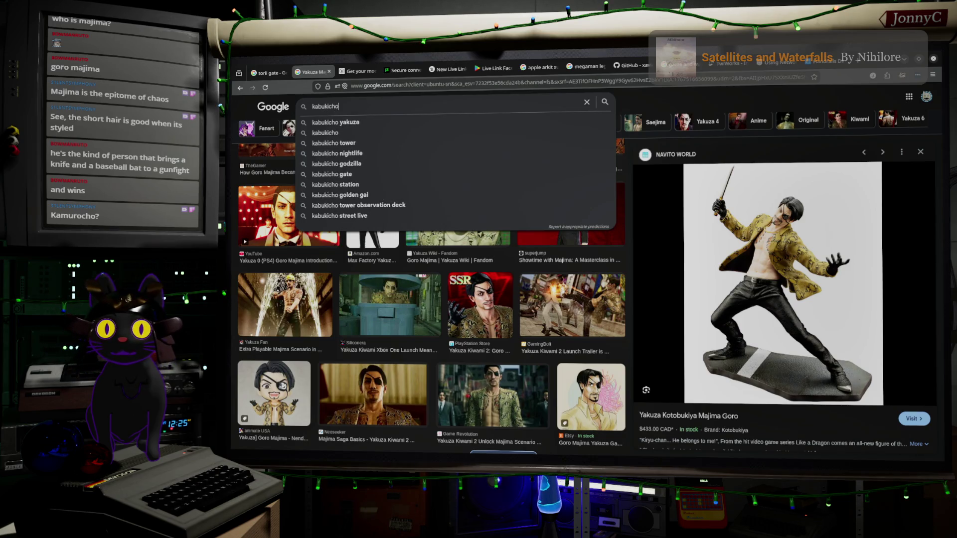
pyautogui.press('Return')
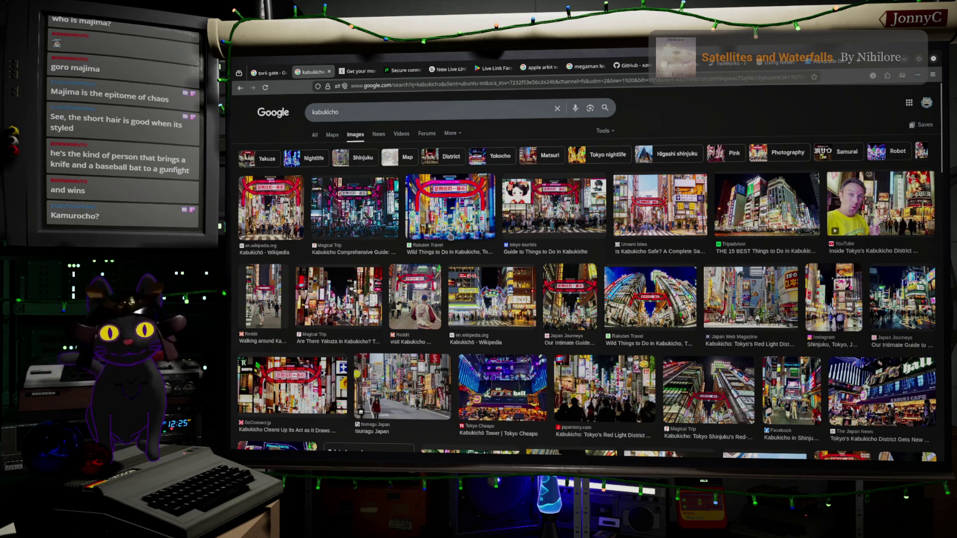
pyautogui.click(287, 220)
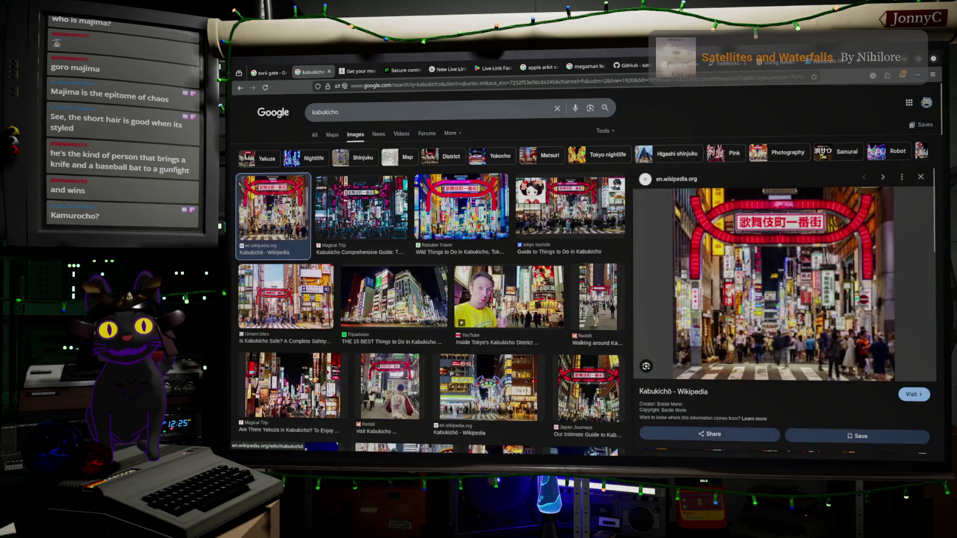
pyautogui.click(361, 72)
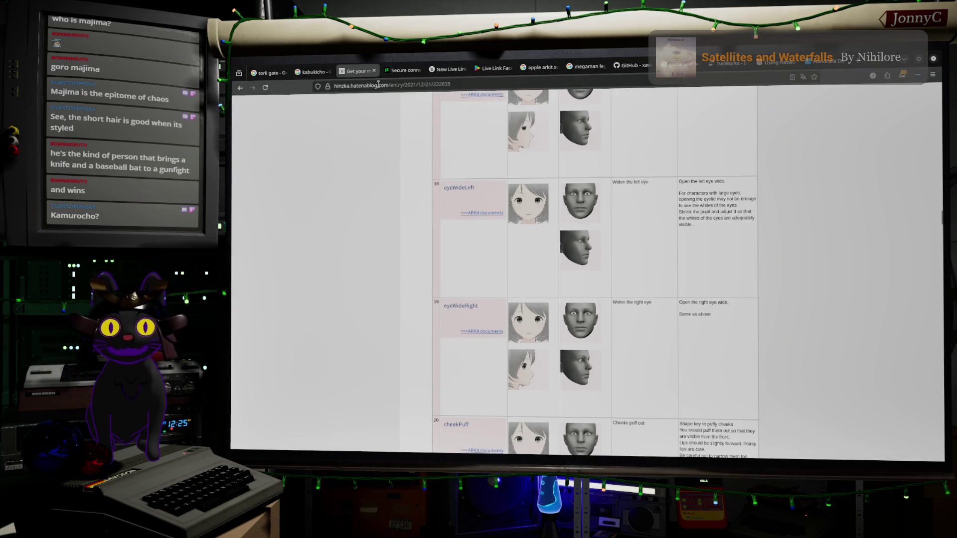
# Step: Search for kamurocho yakuza and switch to image results
pyautogui.click(378, 84)
pyautogui.write('keep.google.com/')
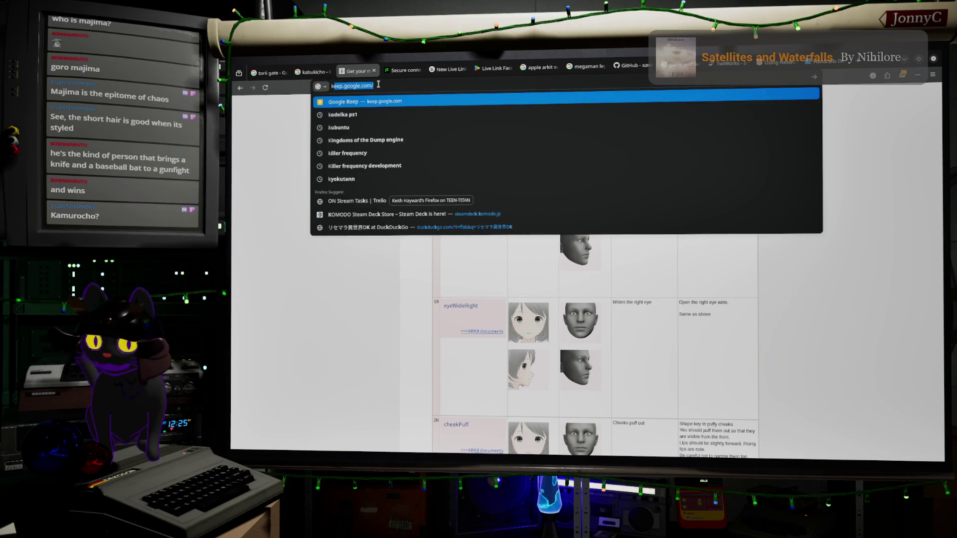
pyautogui.write('murosho')
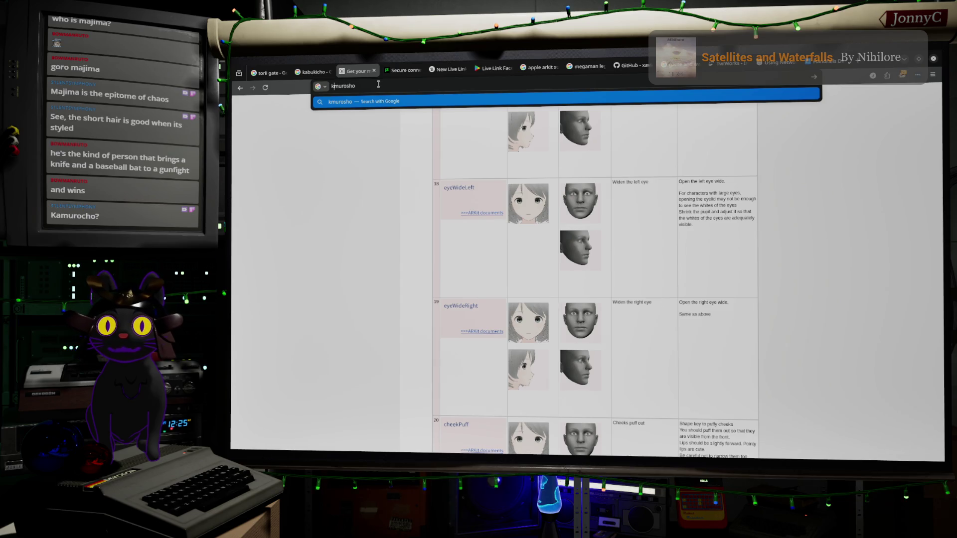
pyautogui.write('a')
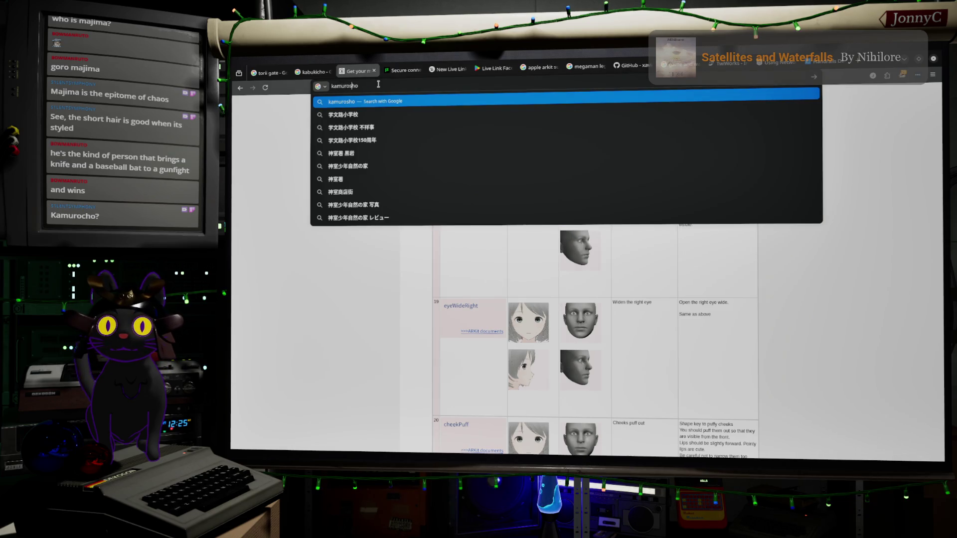
pyautogui.press('Delete')
pyautogui.write('cho')
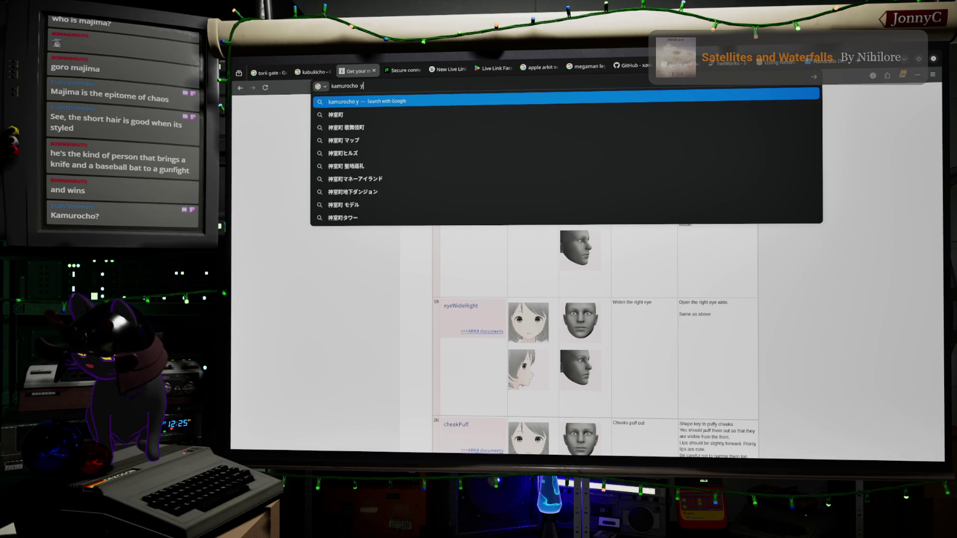
pyautogui.write(' yakuza')
pyautogui.press('Return')
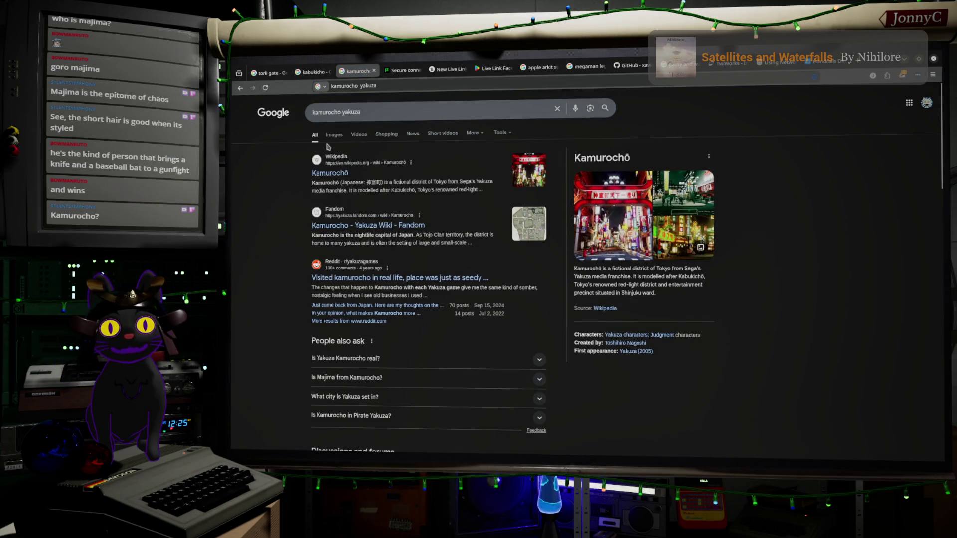
pyautogui.click(335, 135)
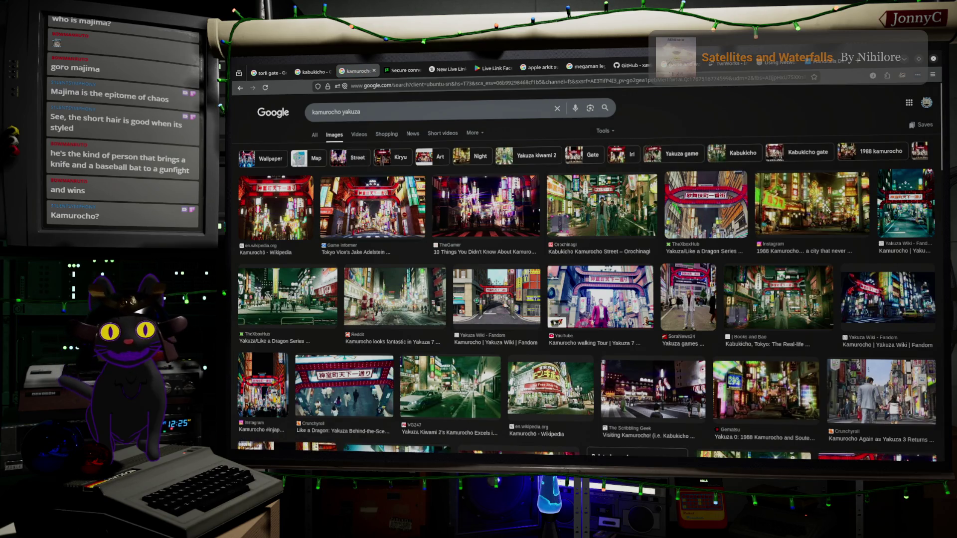
# Step: Preview the Game Informer and TheXboxHub Kamurocho images, then close that search tab
pyautogui.click(370, 208)
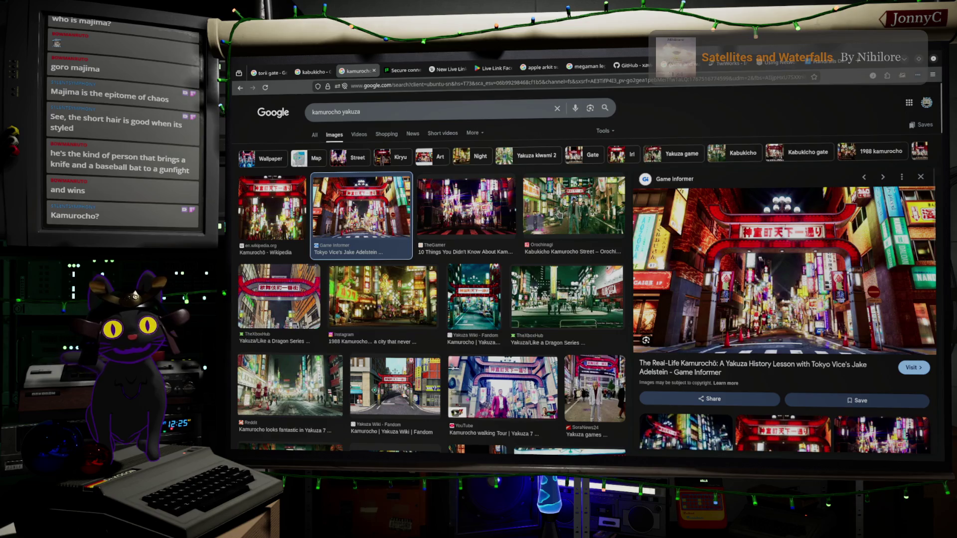
pyautogui.click(257, 319)
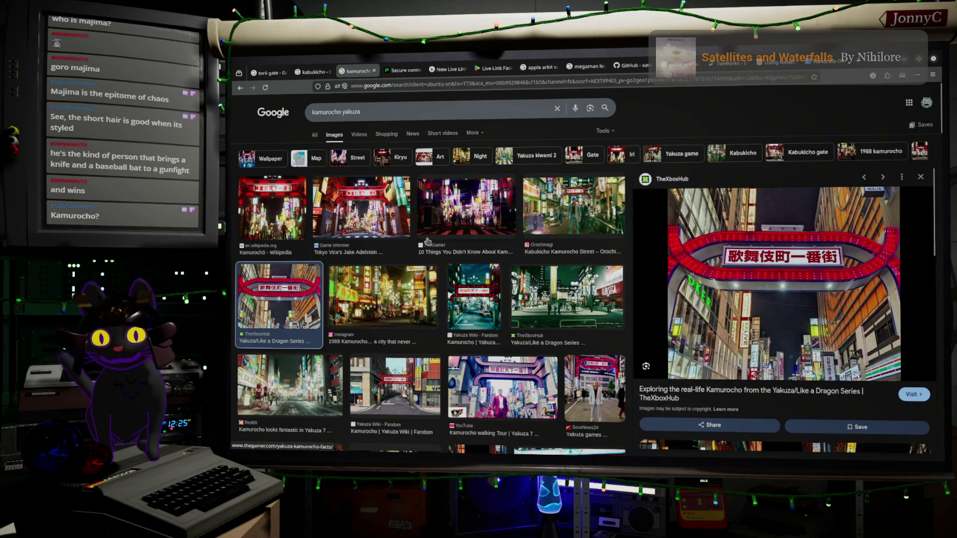
pyautogui.click(361, 210)
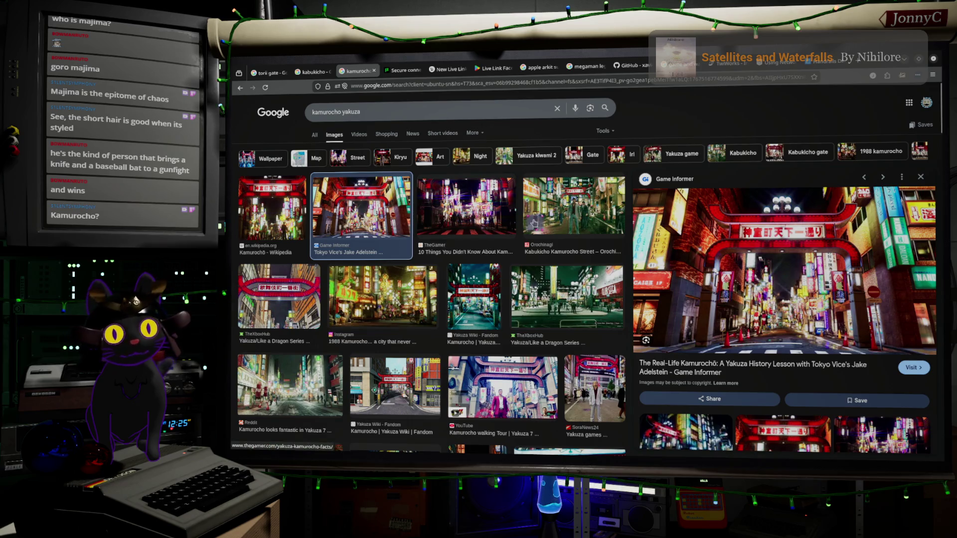
pyautogui.click(376, 71)
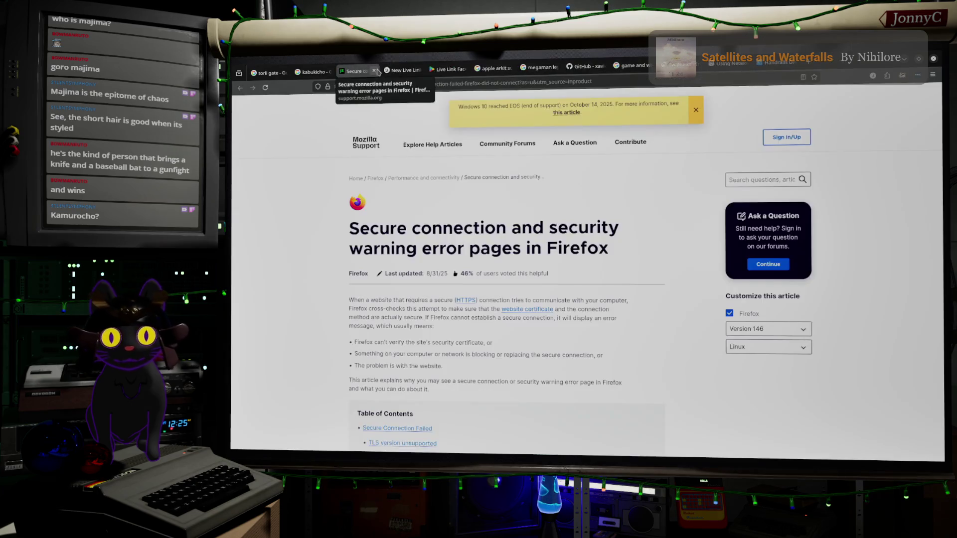
# Step: Return to the kabukicho image results, then switch back to the Blender window
pyautogui.click(329, 73)
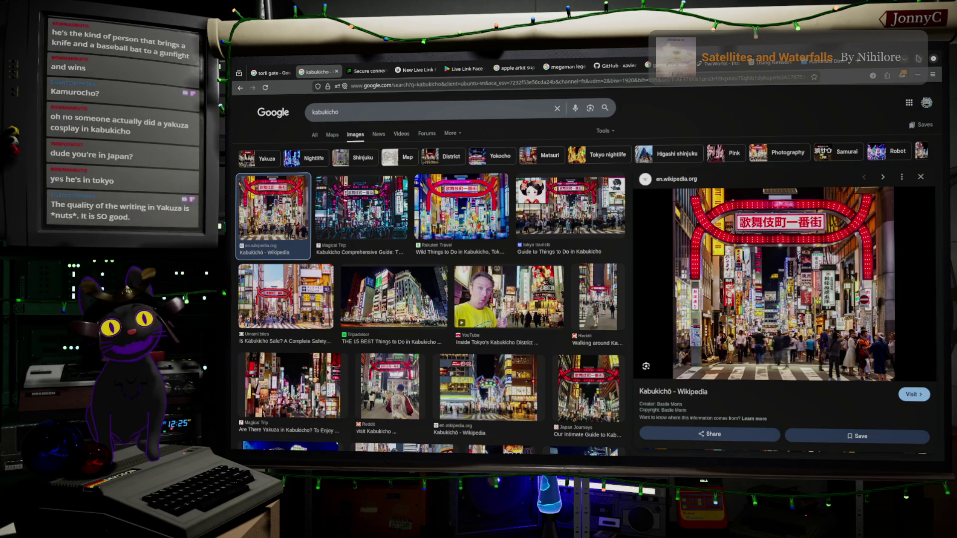
pyautogui.hotkey('alt', 'Tab')
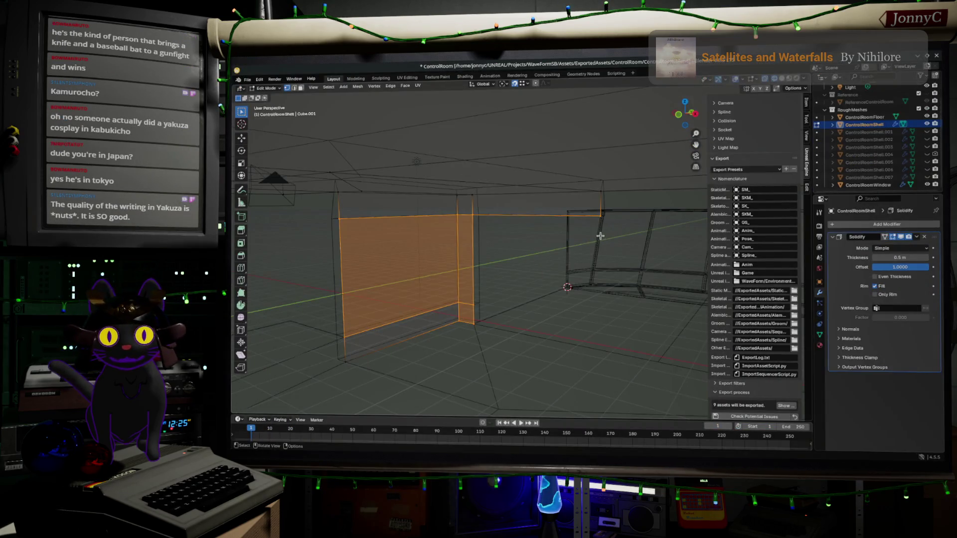
# Step: Delete the selected wall vertices from ControlRoomShell and return to the kabukicho image results
pyautogui.press('x')
pyautogui.click(565, 248)
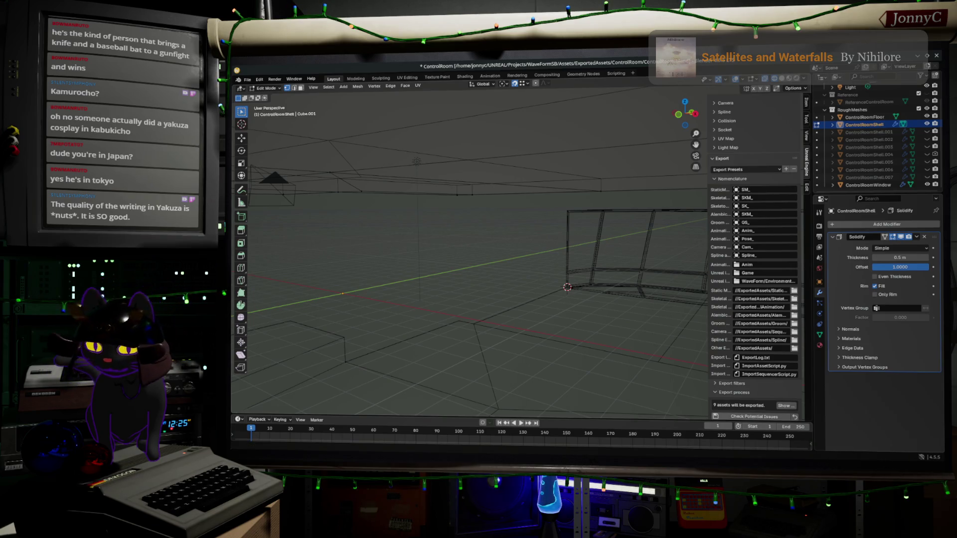
pyautogui.hotkey('alt', 'Tab')
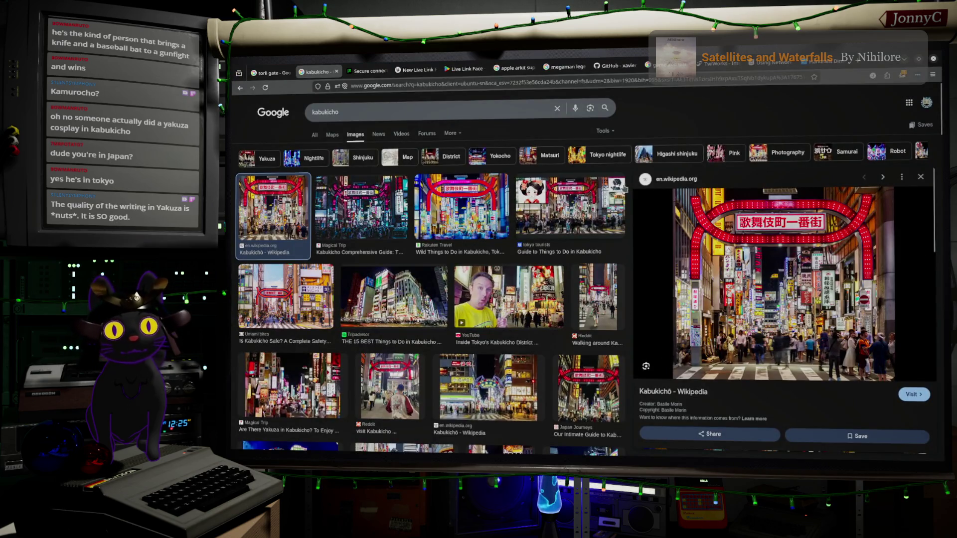
# Step: Review the kabukicho image search, then bring the Blender scene back to the front
pyautogui.click(546, 114)
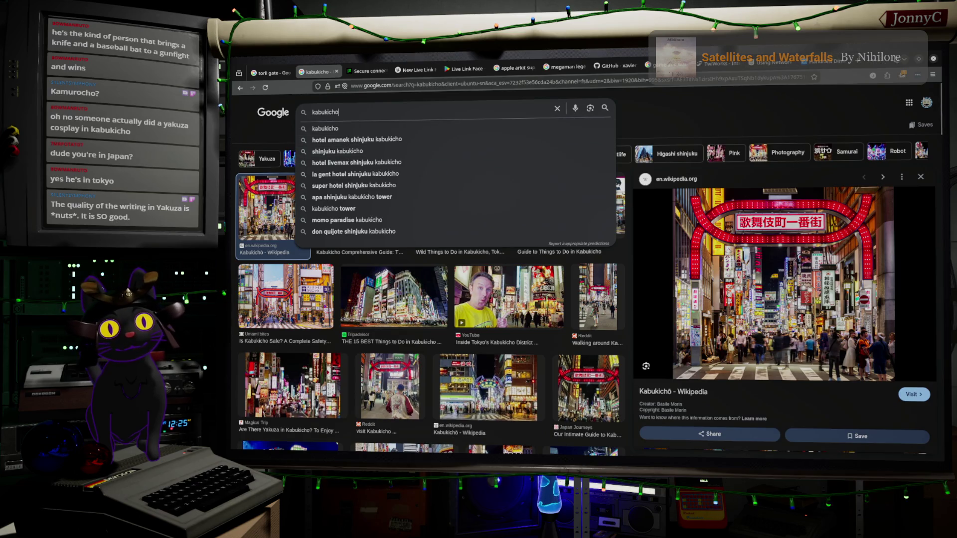
pyautogui.hotkey('alt', 'Tab')
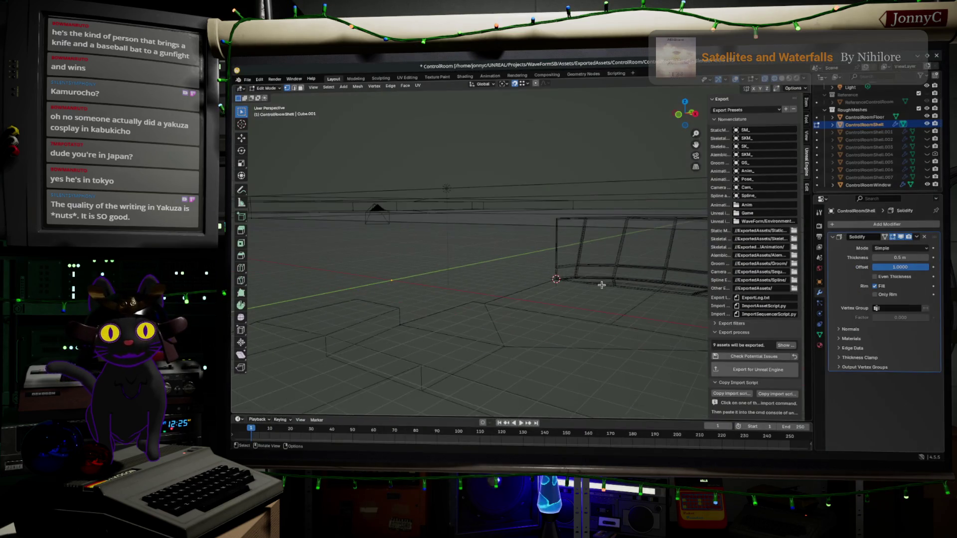
pyautogui.scroll(-3, 591, 292)
# Step: Isolate ControlRoomShell.001 in the viewport, hiding ControlRoomShell
pyautogui.moveTo(592, 291); pyautogui.dragTo(864, 169, button='middle')
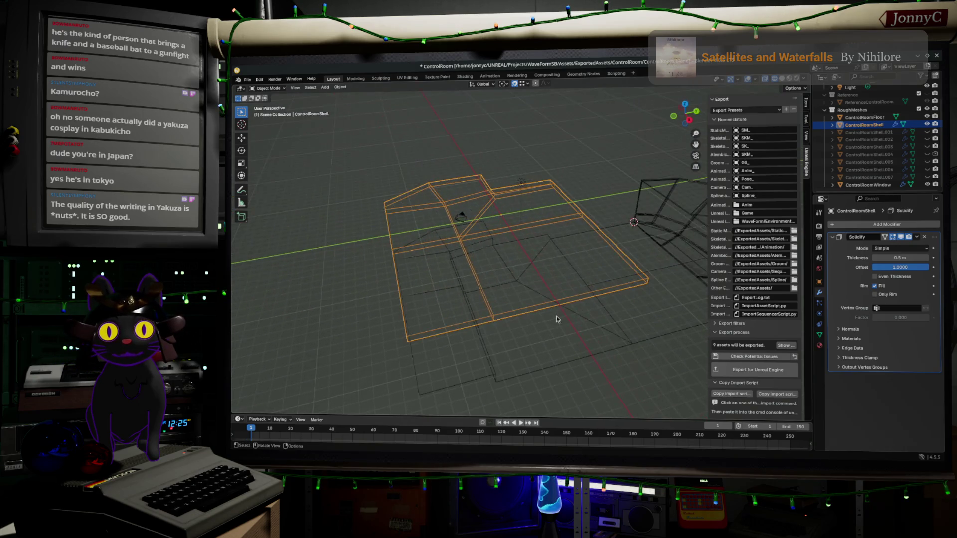
pyautogui.click(877, 133)
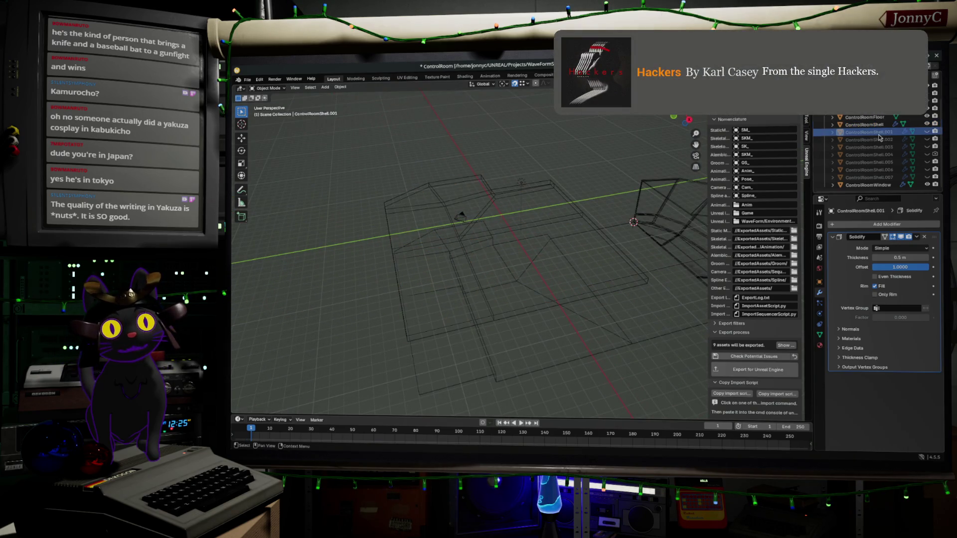
pyautogui.click(928, 132)
pyautogui.click(928, 124)
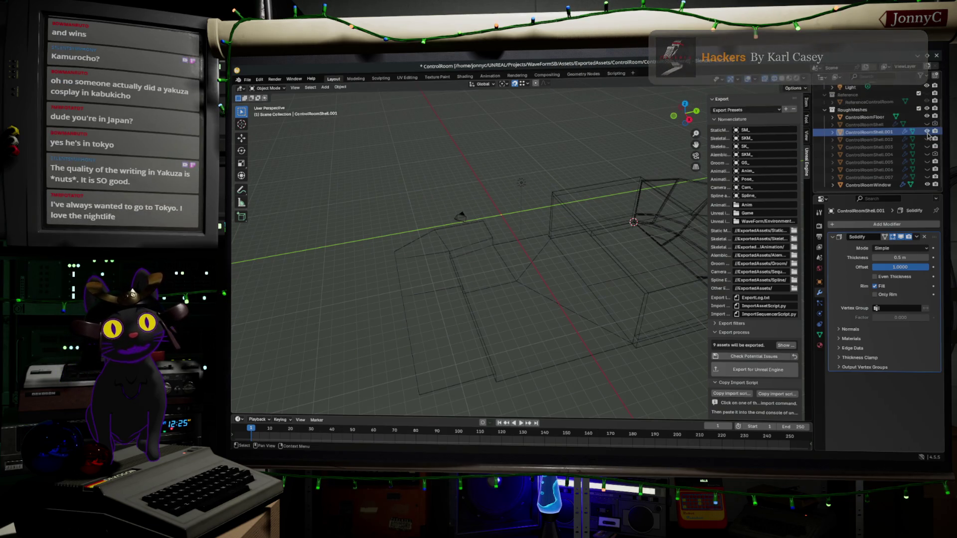
pyautogui.moveTo(577, 257)
pyautogui.mouseDown(button='middle')
pyautogui.moveTo(602, 235)
pyautogui.moveTo(523, 262)
pyautogui.moveTo(514, 197)
pyautogui.mouseUp(button='middle')
# Step: Edit ControlRoomShell.001 and select its right end wall face plus the top face
pyautogui.press('Tab')
pyautogui.moveTo(513, 181); pyautogui.dragTo(676, 427)
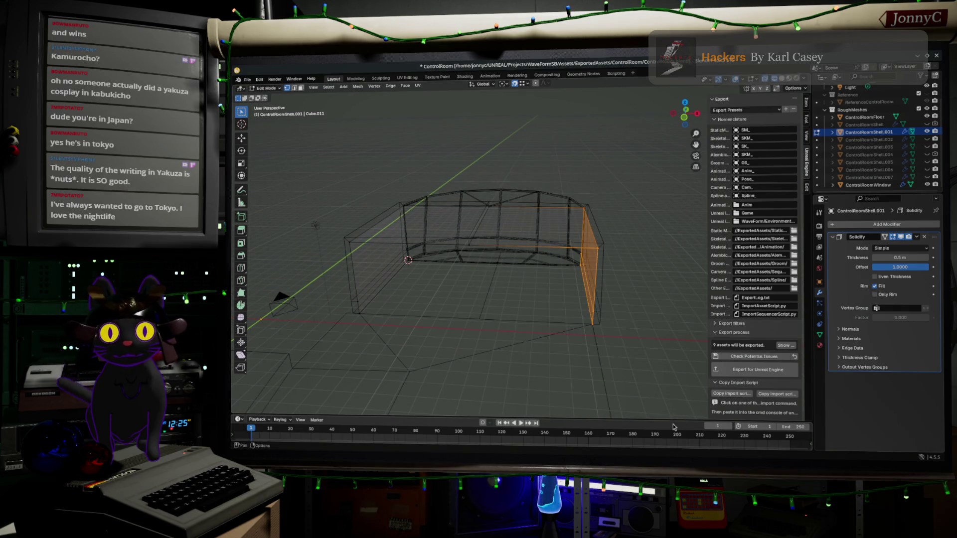
pyautogui.press('super+Up')
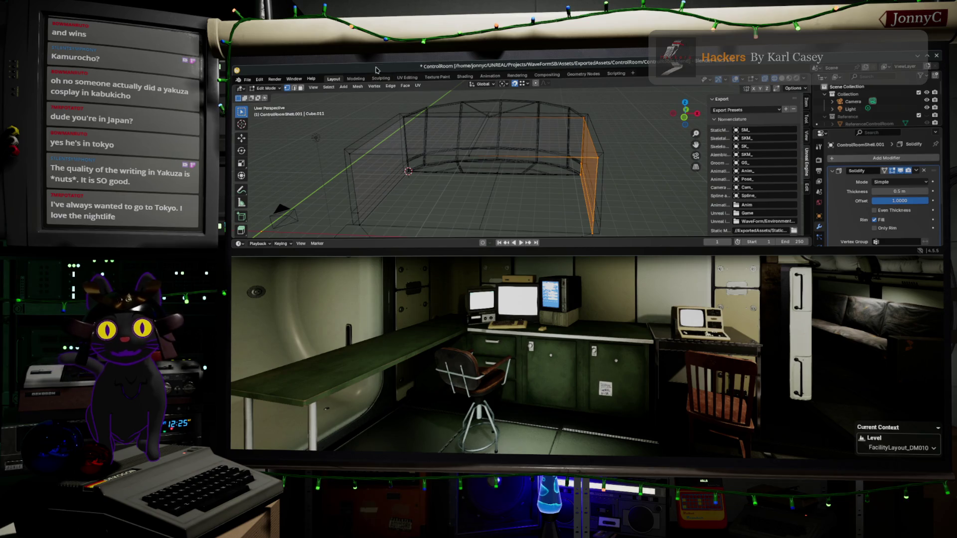
pyautogui.doubleClick(376, 67)
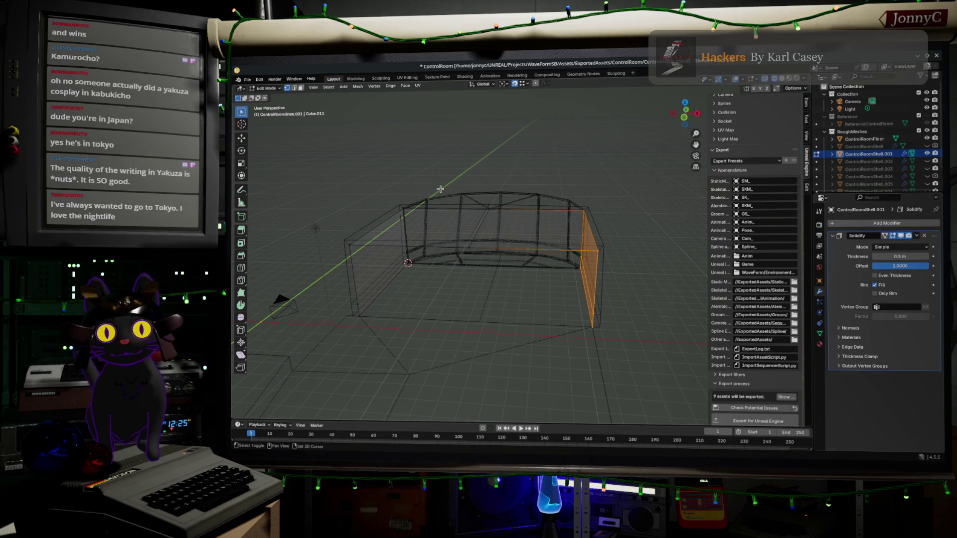
pyautogui.keyDown('shift'); pyautogui.moveTo(440, 189); pyautogui.dragTo(521, 294); pyautogui.keyUp('shift')
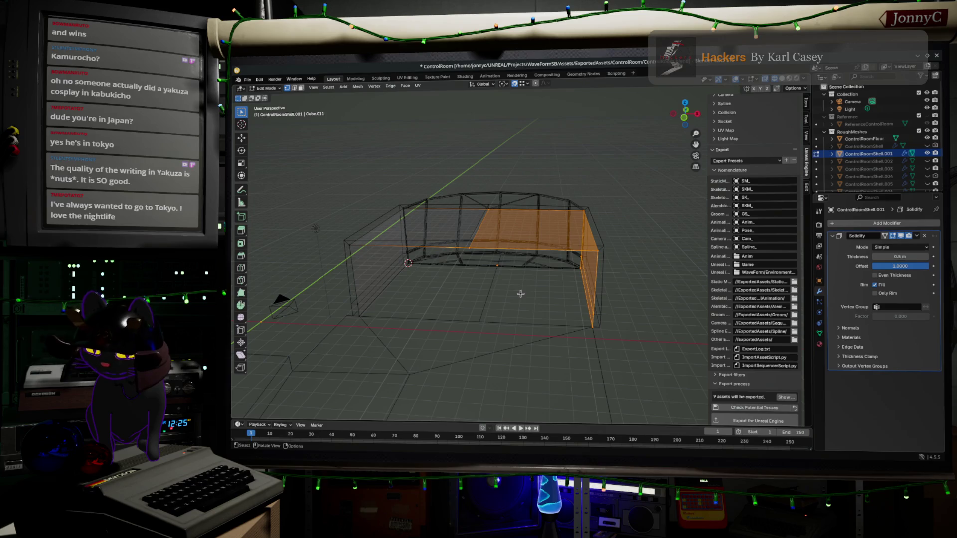
# Step: Duplicate the selected top and end faces in place and separate them into a new object
pyautogui.hotkey('shift', 'd')
pyautogui.press('Escape')
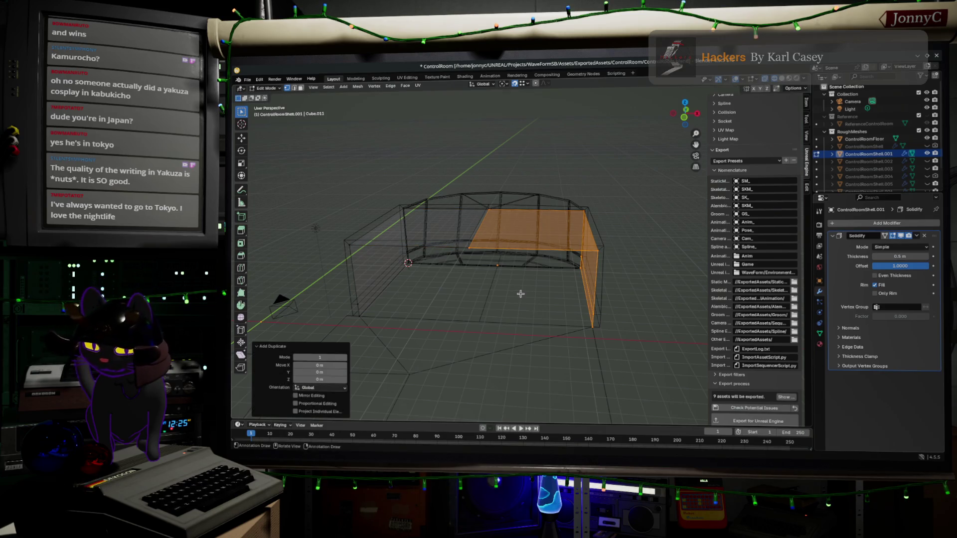
pyautogui.press('p')
pyautogui.click(521, 294)
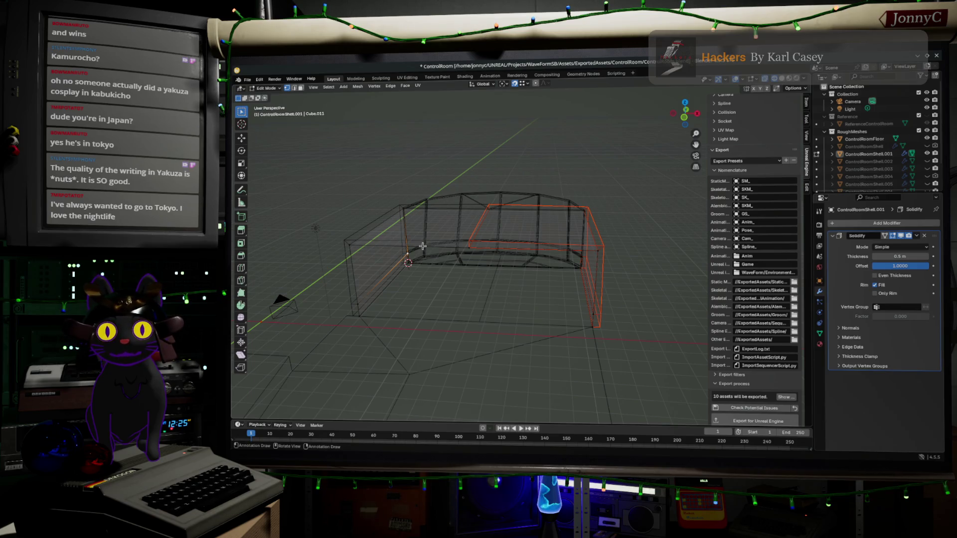
# Step: Delete only the right end face from the original deck piece
pyautogui.press('Tab')
pyautogui.moveTo(526, 199); pyautogui.dragTo(631, 371)
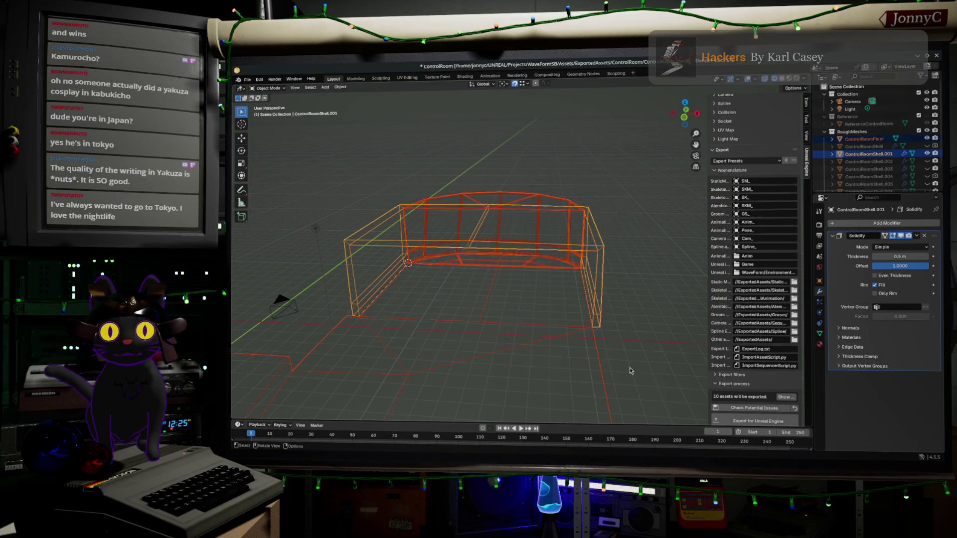
pyautogui.click(368, 247)
pyautogui.press('Tab')
pyautogui.moveTo(571, 180); pyautogui.dragTo(673, 426)
pyautogui.press('x')
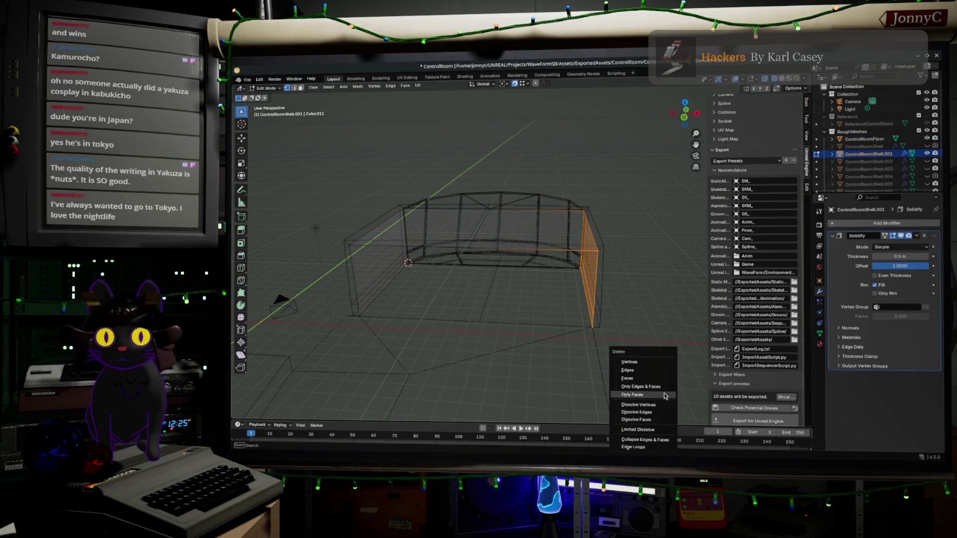
pyautogui.click(664, 361)
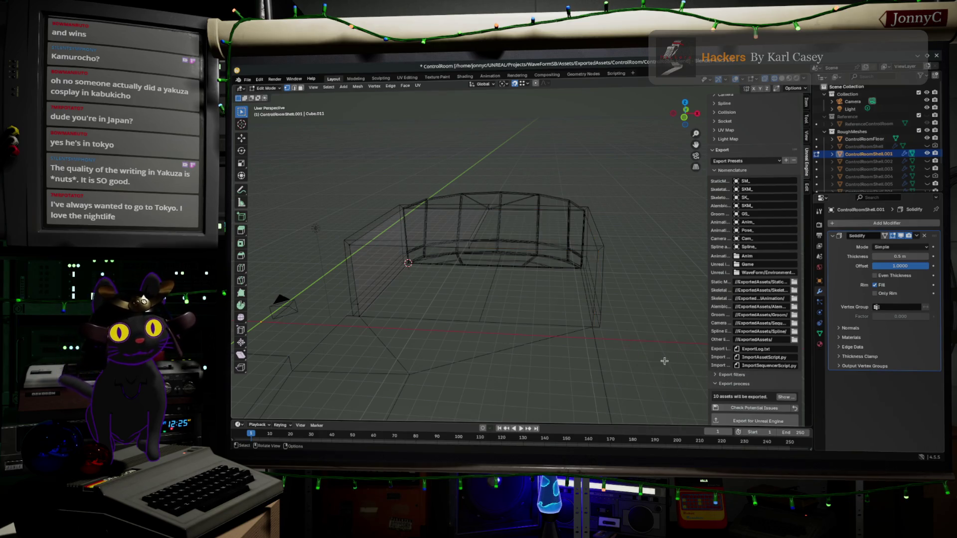
# Step: Rename ControlRoomShell.001 to ControlDeckLeft and begin renaming ControlRoomShell.008
pyautogui.doubleClick(881, 152)
pyautogui.scroll(-1, 881, 152)
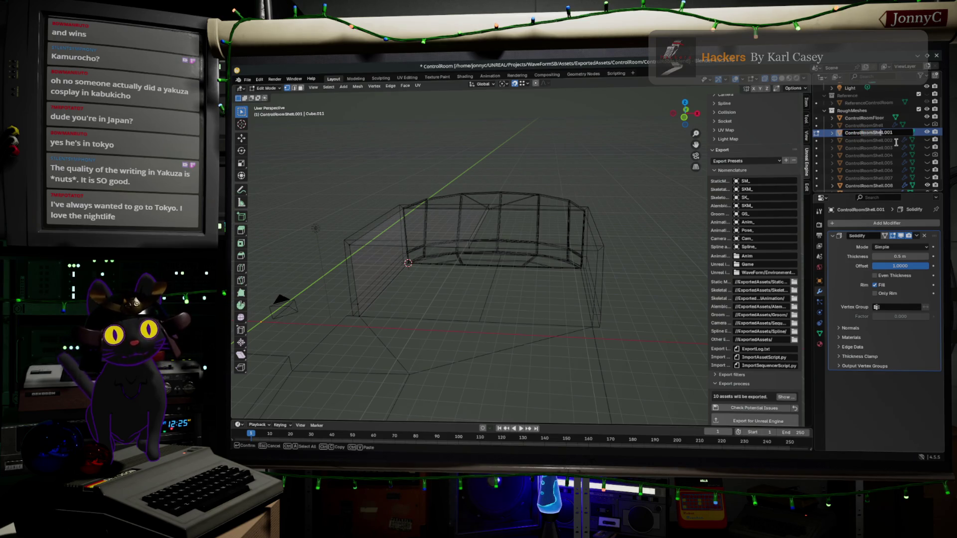
pyautogui.write('ControlR')
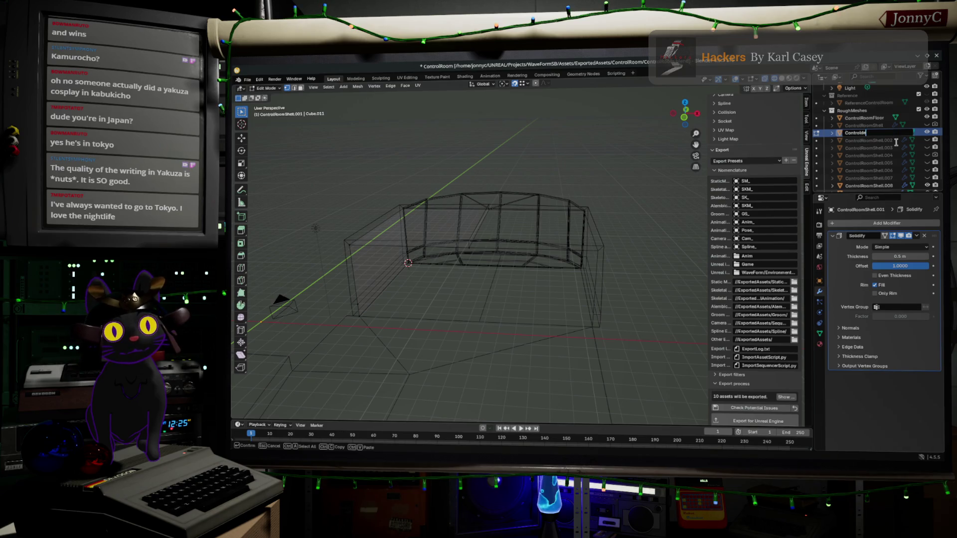
pyautogui.press('BackSpace')
pyautogui.write('DeckLeft')
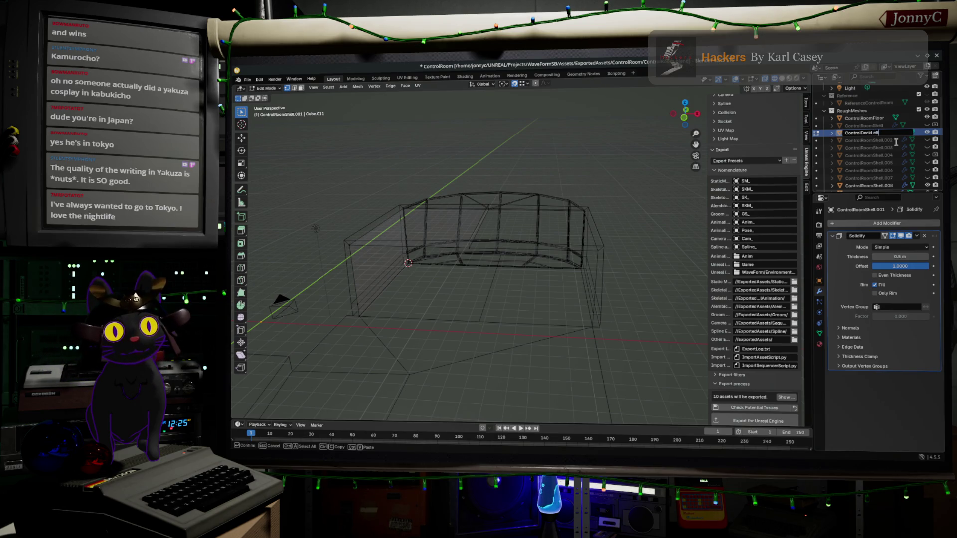
pyautogui.press('Return')
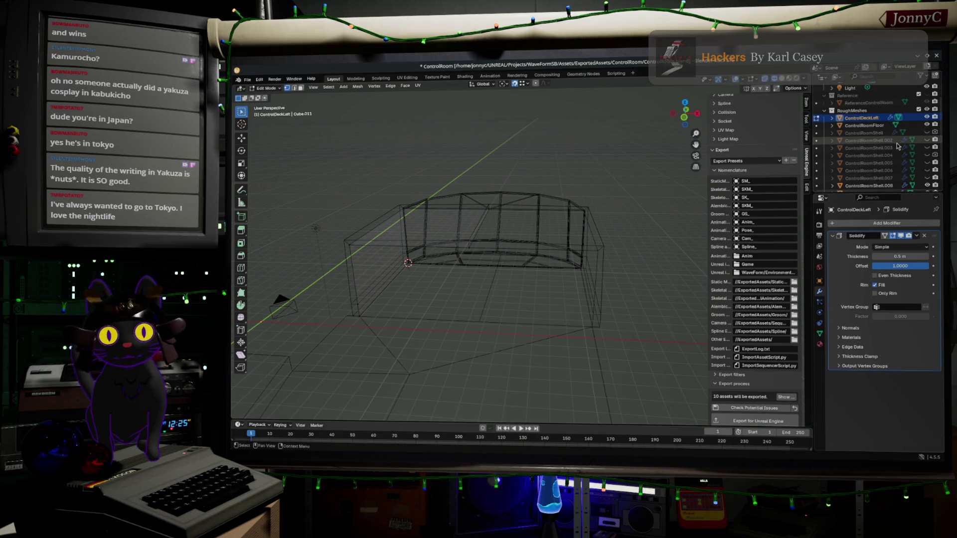
pyautogui.press('Tab')
pyautogui.click(585, 252)
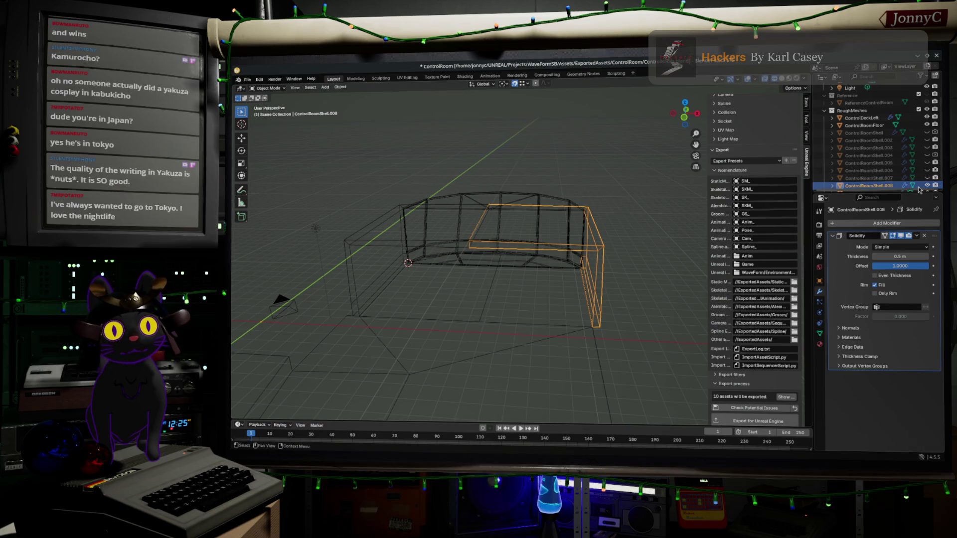
pyautogui.doubleClick(884, 185)
pyautogui.write('ControlDeckRight')
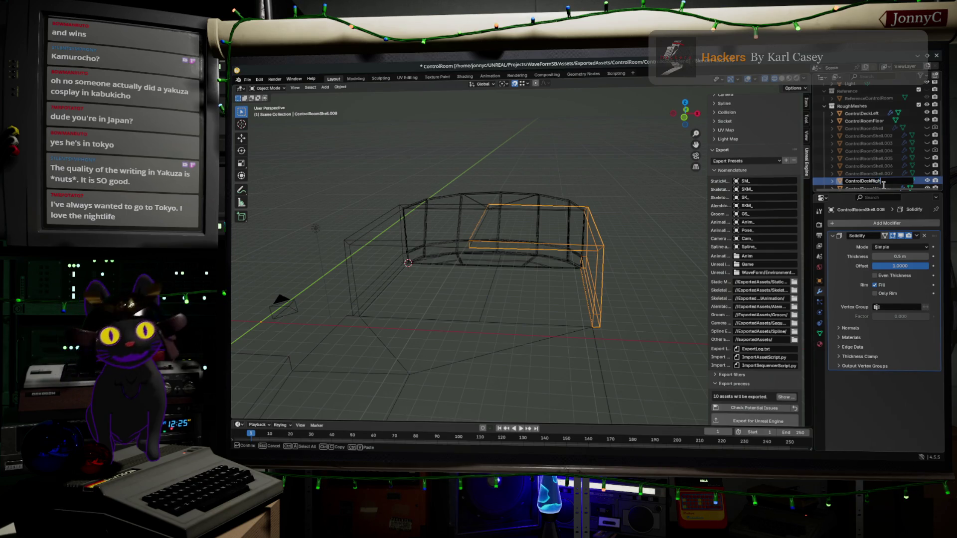
# Step: Name the copied deck piece ControlDeckRight and select ControlRoomShell in the Outliner
pyautogui.press('Return')
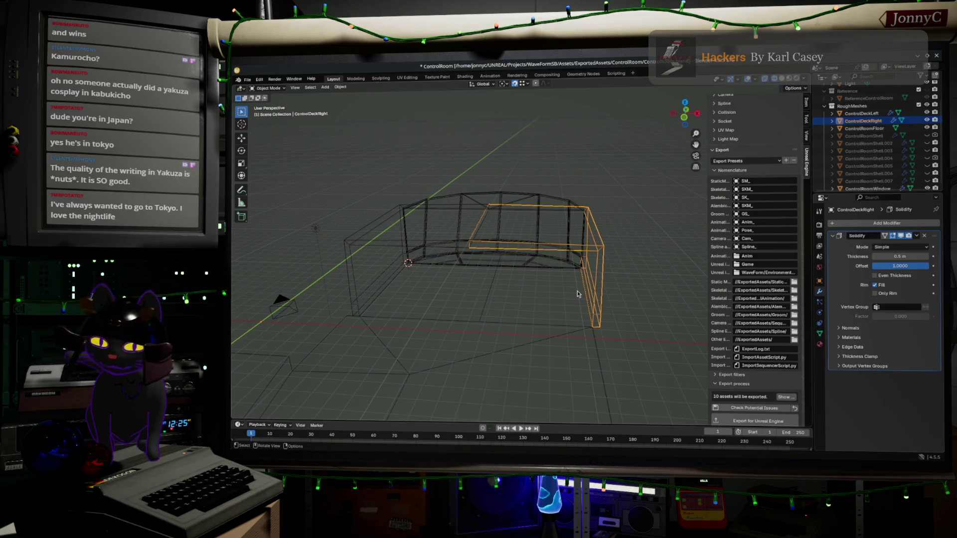
pyautogui.press('Tab')
pyautogui.moveTo(539, 330)
pyautogui.mouseDown(button='middle')
pyautogui.moveTo(502, 326)
pyautogui.moveTo(516, 330)
pyautogui.mouseUp(button='middle')
pyautogui.click(868, 130)
pyautogui.click(868, 138)
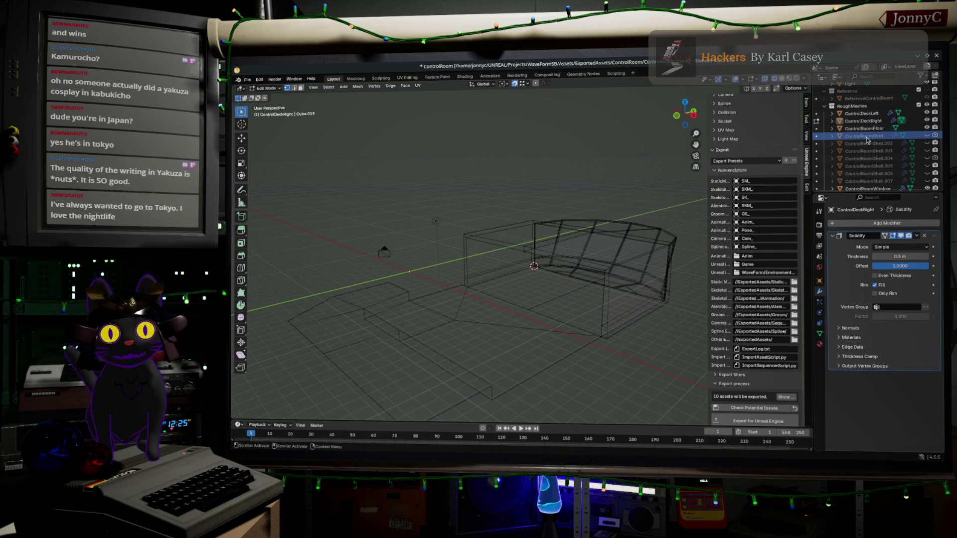
# Step: Hide ControlRoomShell, reveal ControlRoomShell.002 and select that wall piece
pyautogui.click(928, 137)
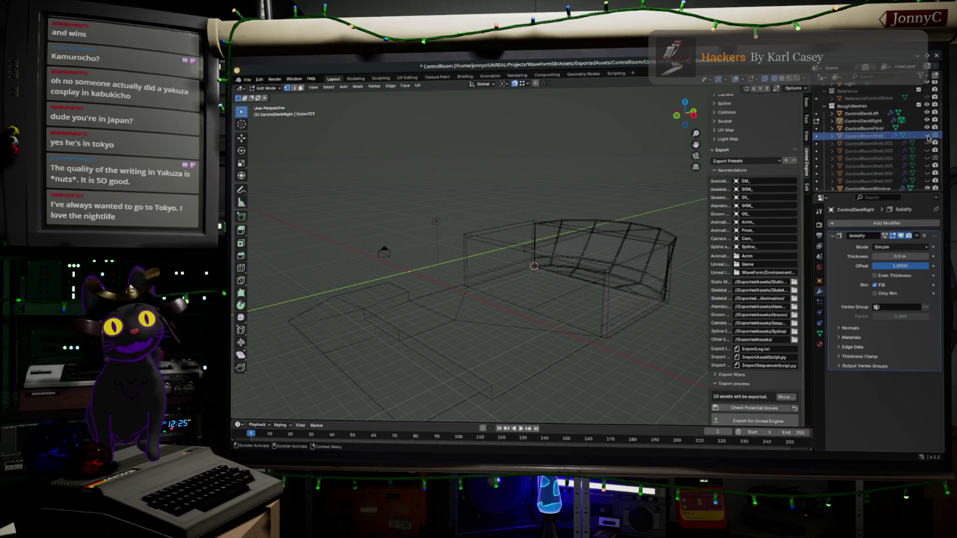
pyautogui.click(928, 144)
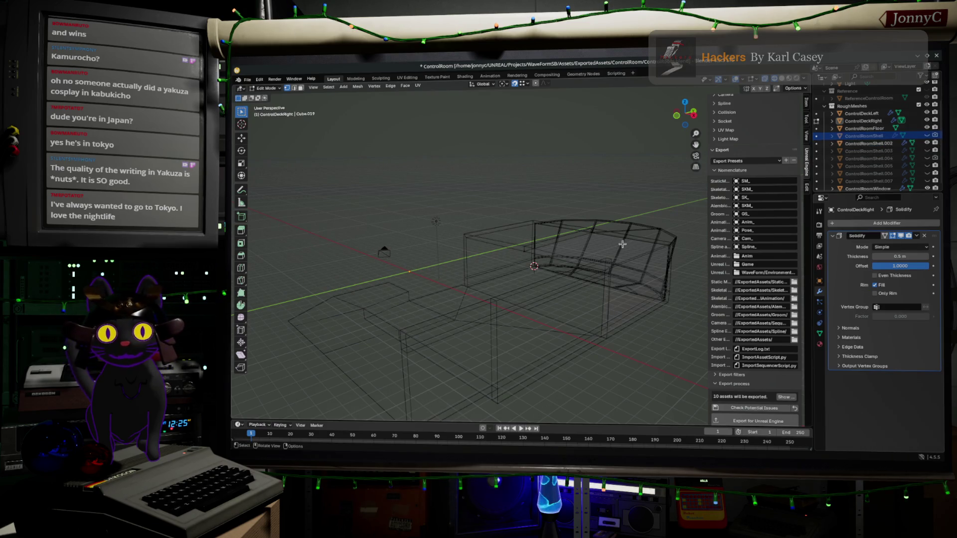
pyautogui.moveTo(520, 305); pyautogui.dragTo(471, 320, button='middle')
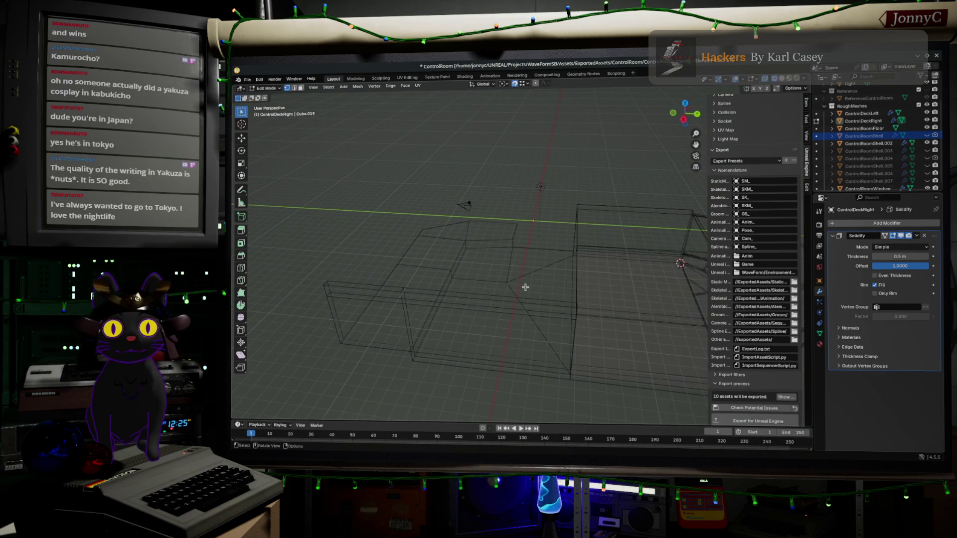
pyautogui.press('Tab')
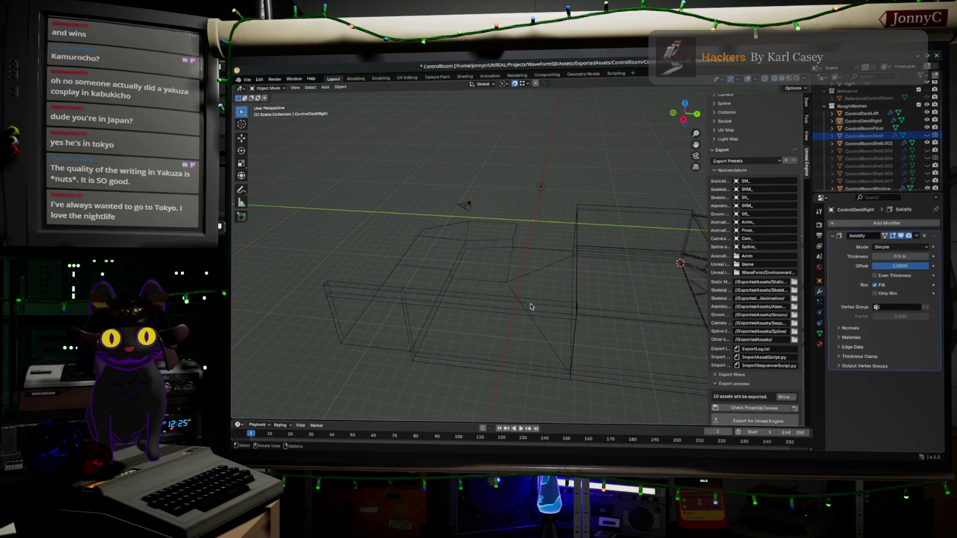
pyautogui.click(539, 303)
pyautogui.press('Tab')
pyautogui.moveTo(538, 303)
pyautogui.mouseDown(button='middle')
pyautogui.moveTo(616, 282)
pyautogui.moveTo(594, 287)
pyautogui.mouseUp(button='middle')
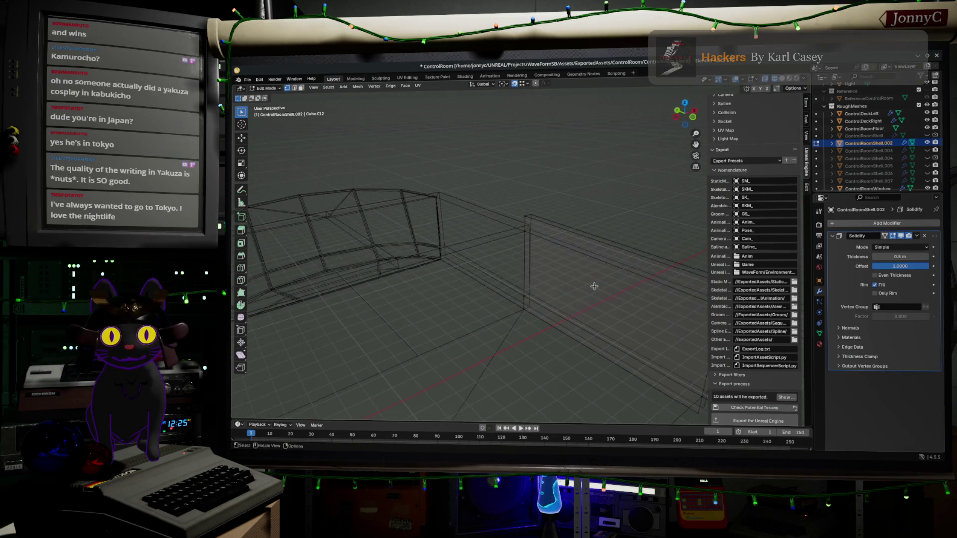
# Step: Rename ControlRoomShell.002 to ControlRoomRightWall
pyautogui.doubleClick(876, 145)
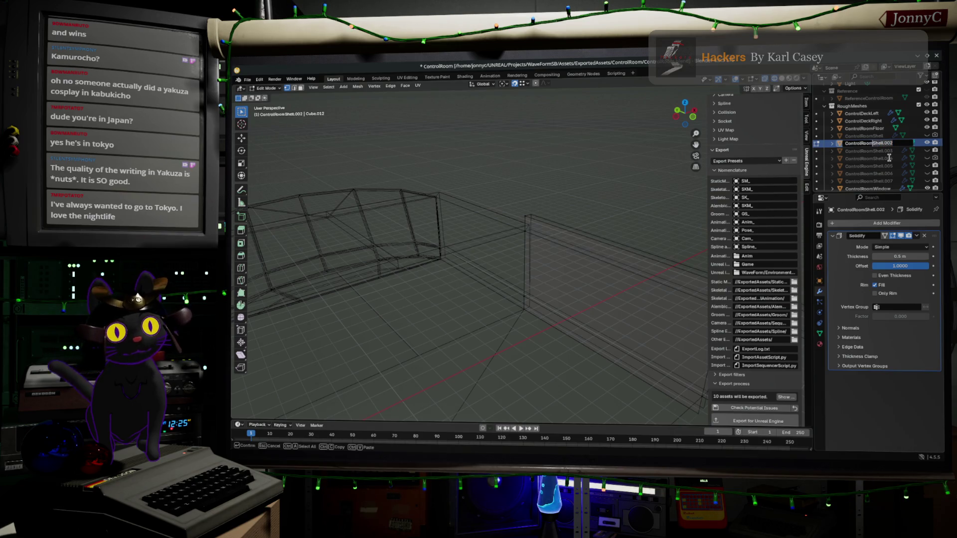
pyautogui.write('R')
pyautogui.write('ll')
pyautogui.press('Return')
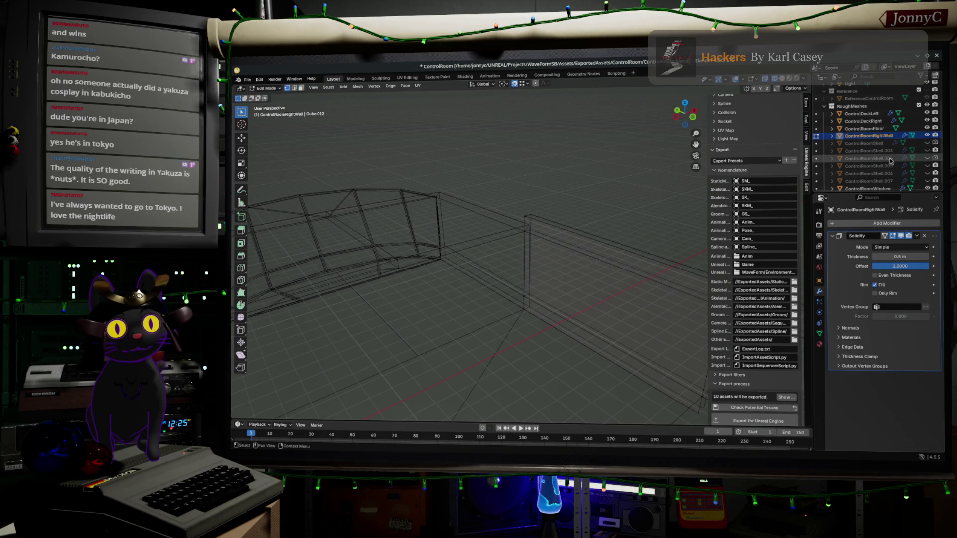
pyautogui.click(868, 143)
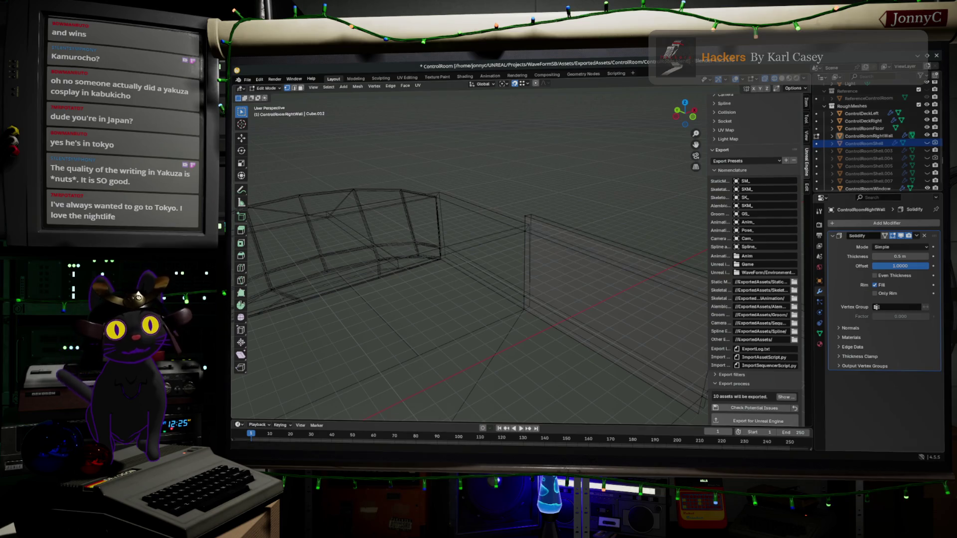
# Step: Unhide ControlRoomShell.003 through .007 via their Outliner eye icons
pyautogui.moveTo(633, 224); pyautogui.dragTo(641, 250, button='middle')
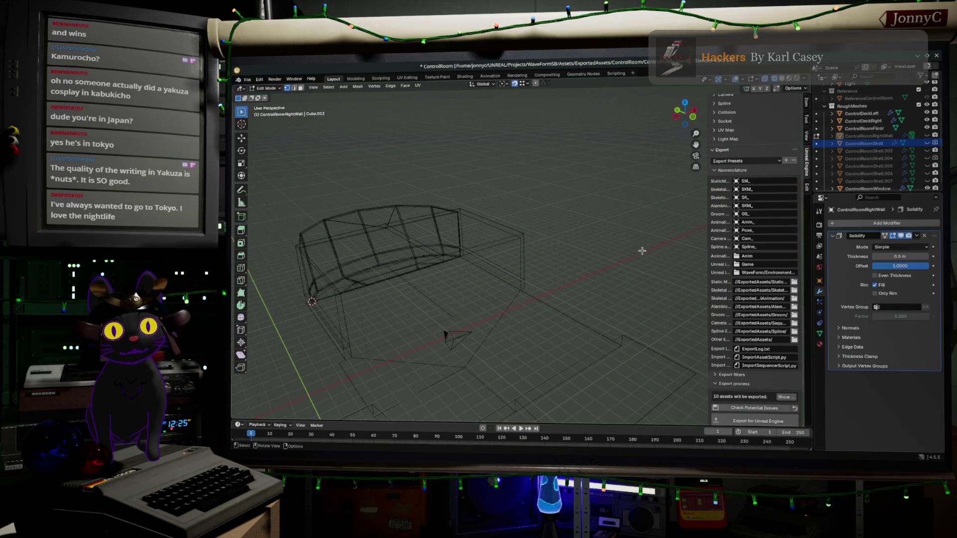
pyautogui.click(928, 151)
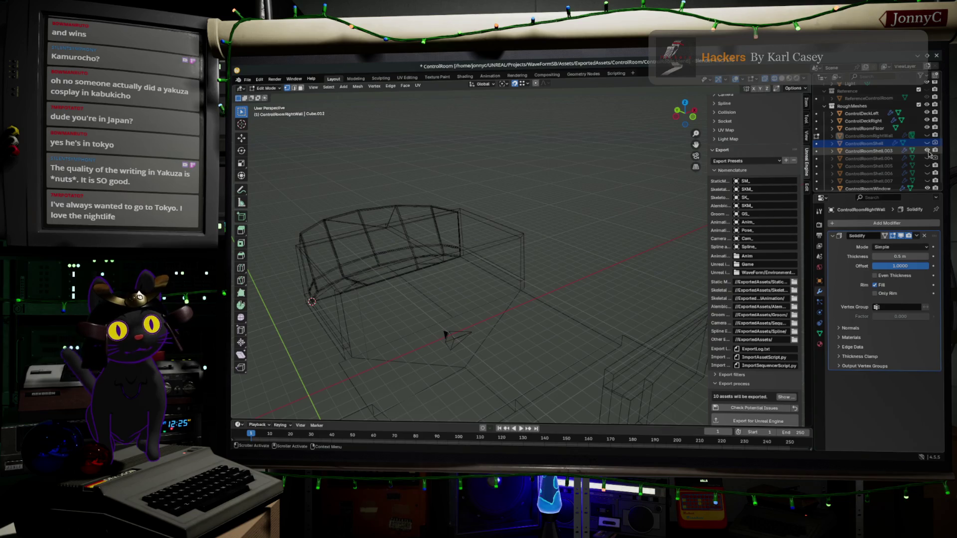
pyautogui.click(929, 166)
pyautogui.click(929, 181)
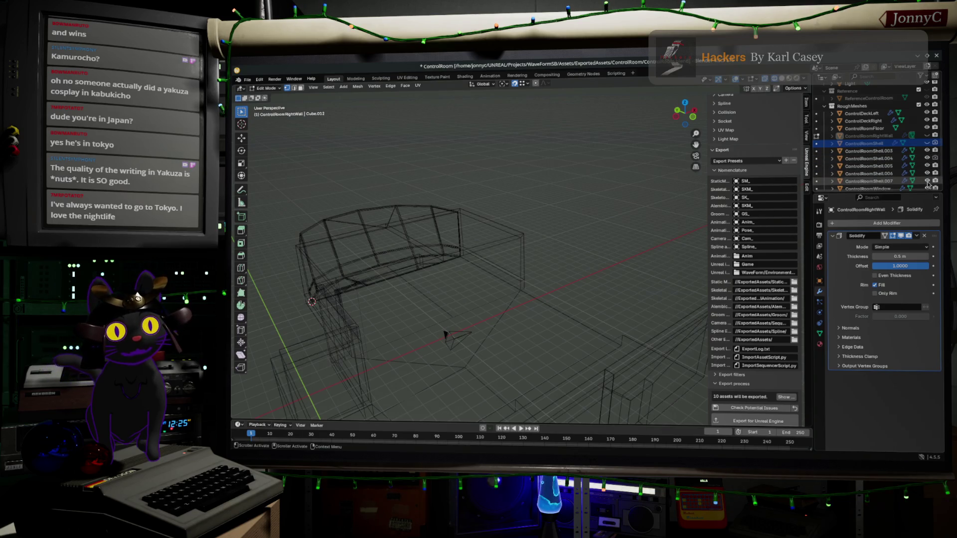
pyautogui.moveTo(441, 306)
pyautogui.mouseDown(button='middle')
pyautogui.moveTo(422, 281)
pyautogui.moveTo(434, 279)
pyautogui.mouseUp(button='middle')
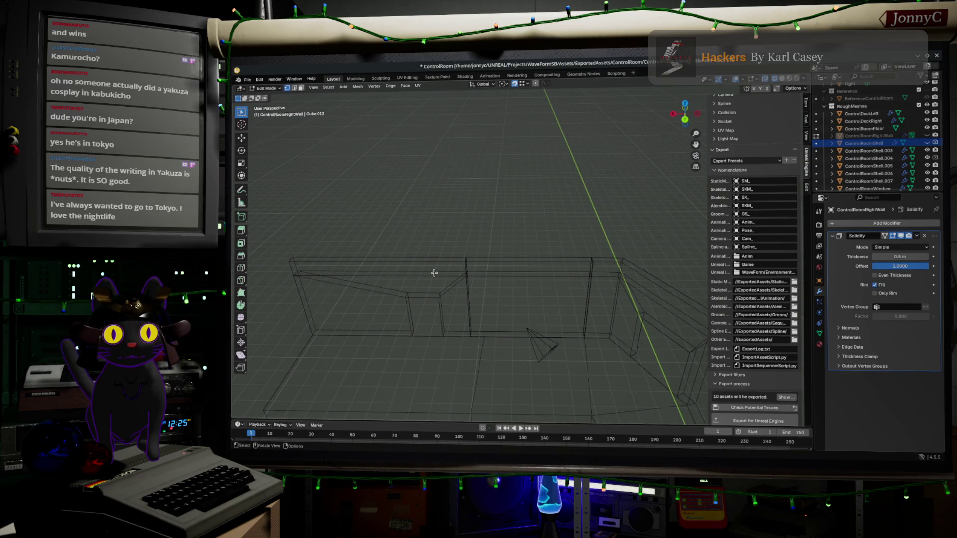
# Step: Rename ControlRoomShell.003 to ControlRoomBackWall01
pyautogui.press('Tab')
pyautogui.click(435, 274)
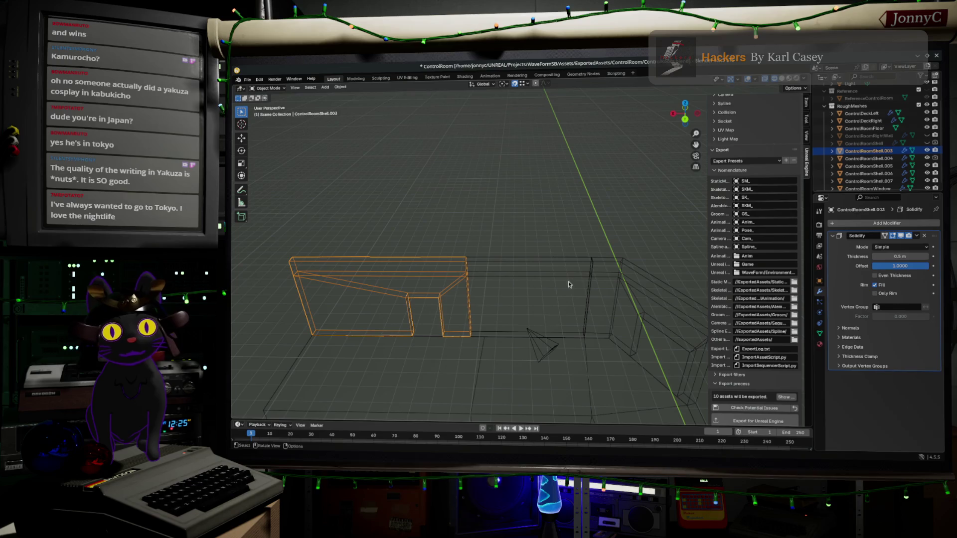
pyautogui.moveTo(588, 339)
pyautogui.mouseDown(button='middle')
pyautogui.moveTo(624, 335)
pyautogui.moveTo(601, 335)
pyautogui.mouseUp(button='middle')
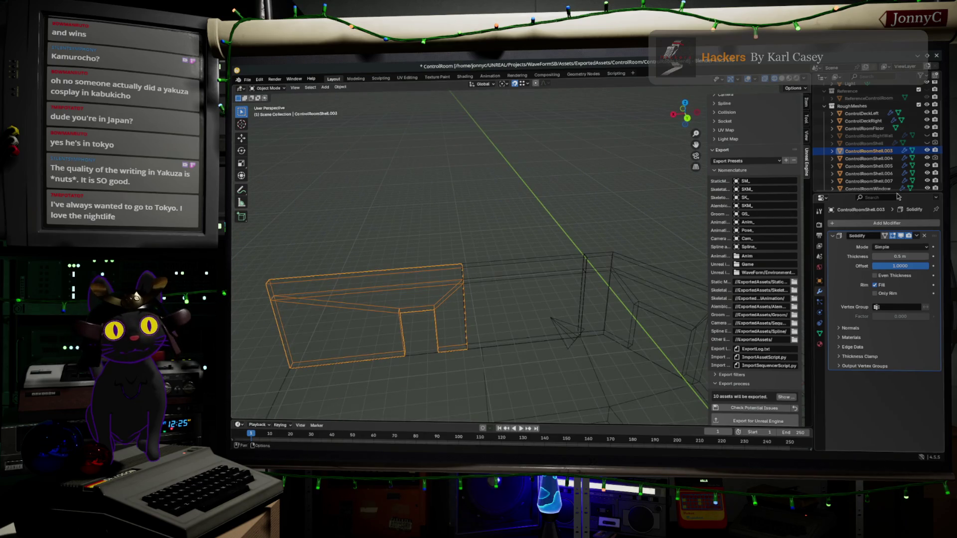
pyautogui.doubleClick(877, 151)
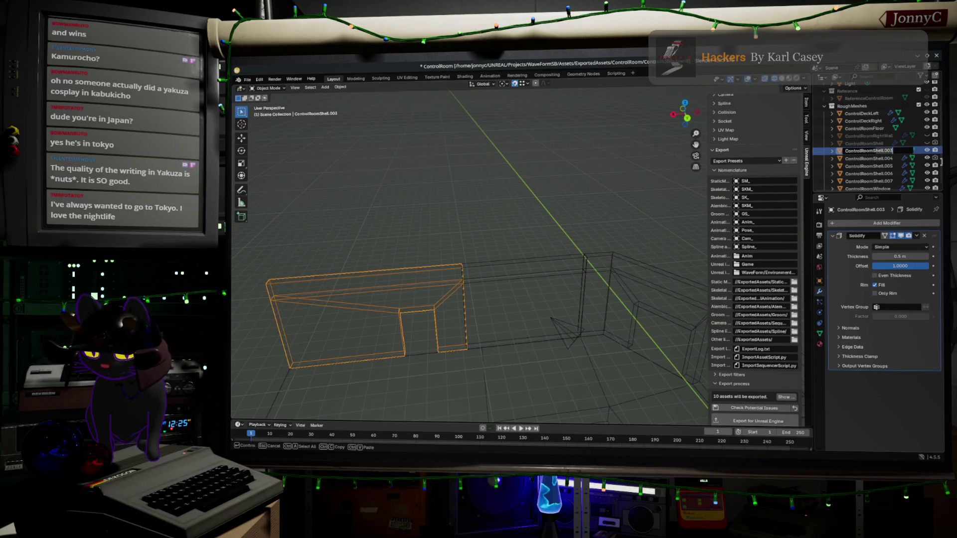
pyautogui.write('BackWall')
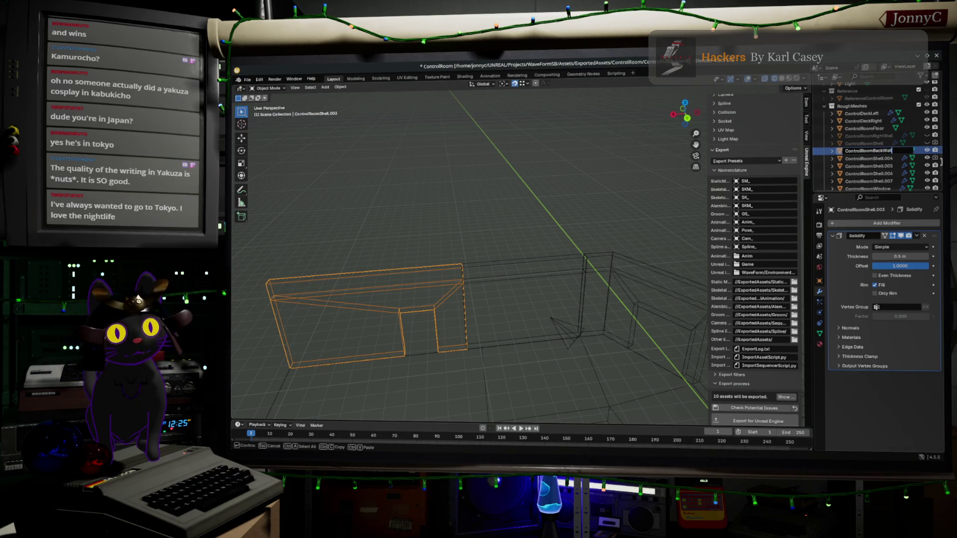
pyautogui.write('01')
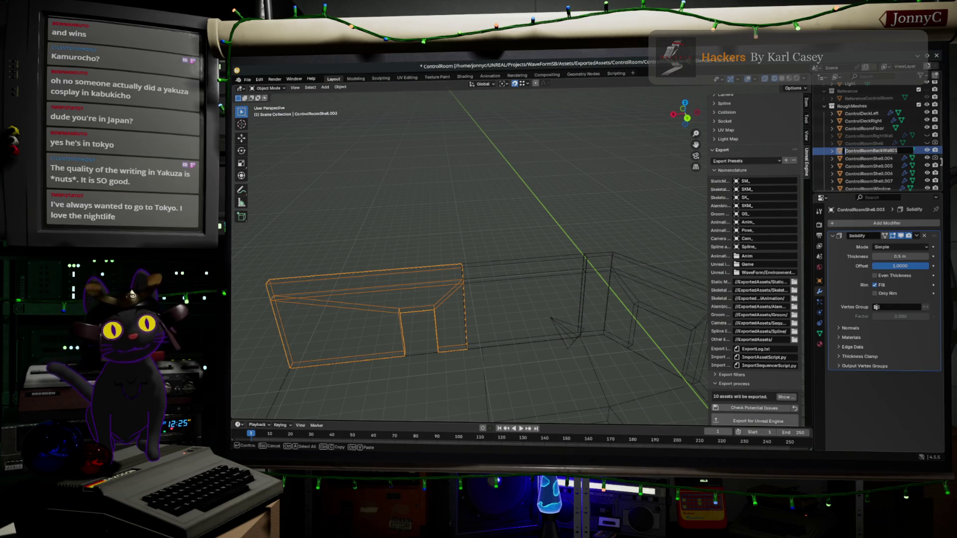
pyautogui.press('Return')
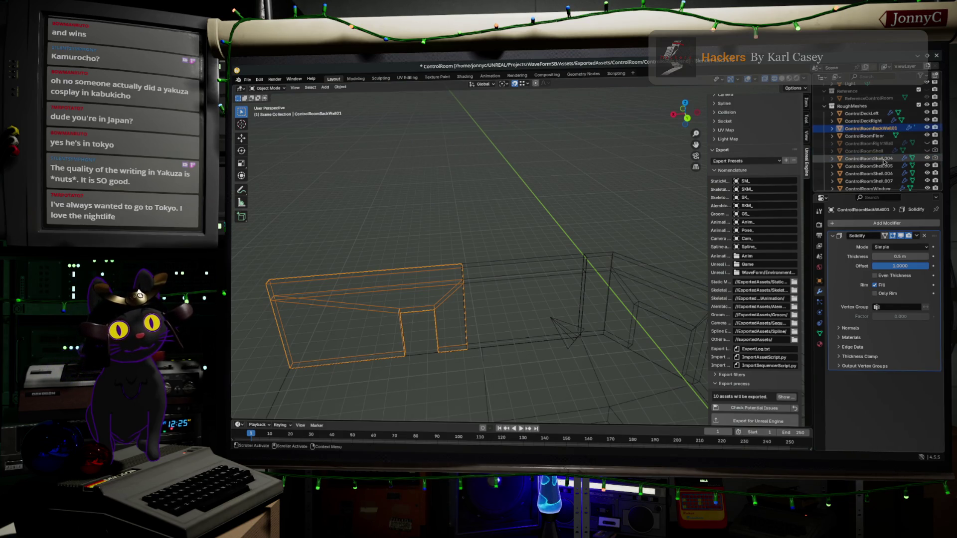
# Step: Rename ControlRoomShell.004 and .005 to ControlRoomBackWall02 and ControlRoomBackWall03
pyautogui.click(879, 159)
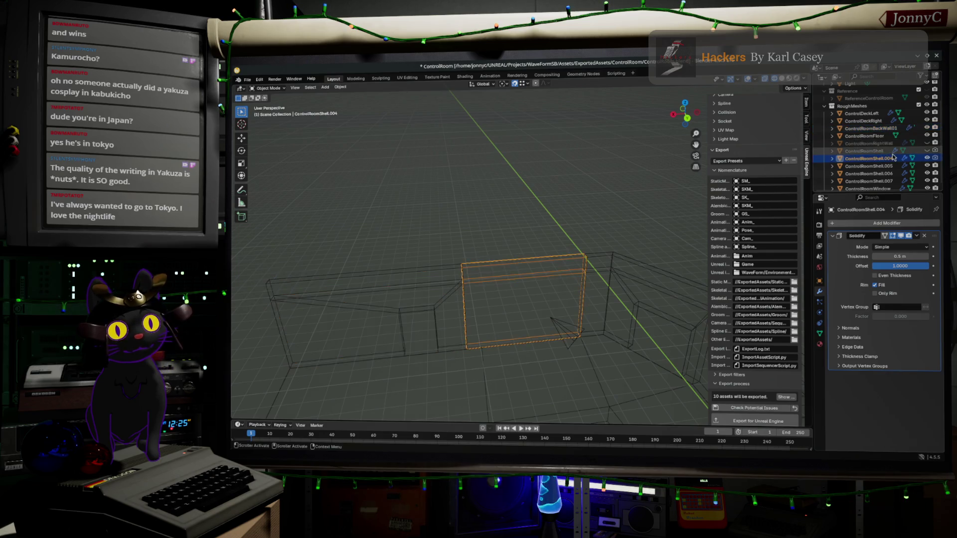
pyautogui.doubleClick(883, 158)
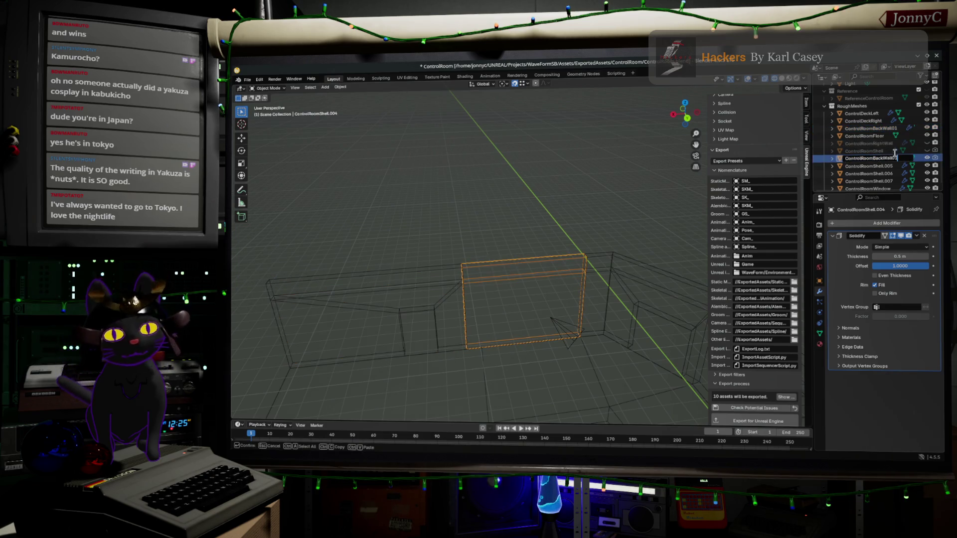
pyautogui.press('Return')
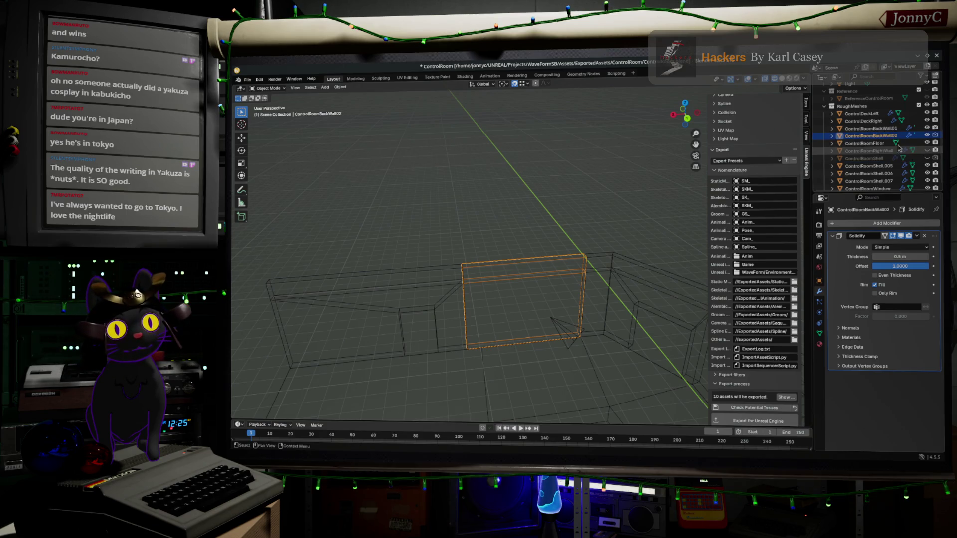
pyautogui.click(855, 166)
pyautogui.doubleClick(855, 166)
pyautogui.write('ControlRoomBackWall03')
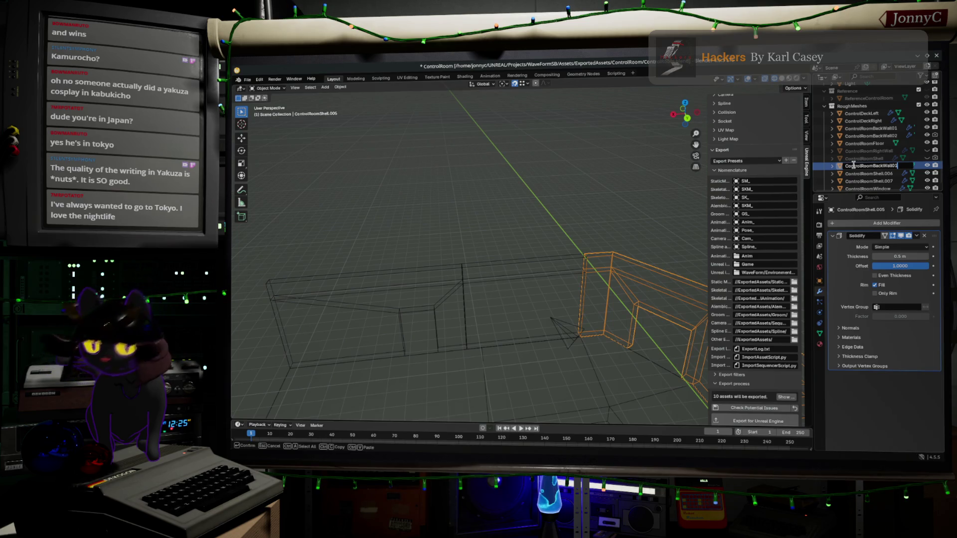
pyautogui.press('Return')
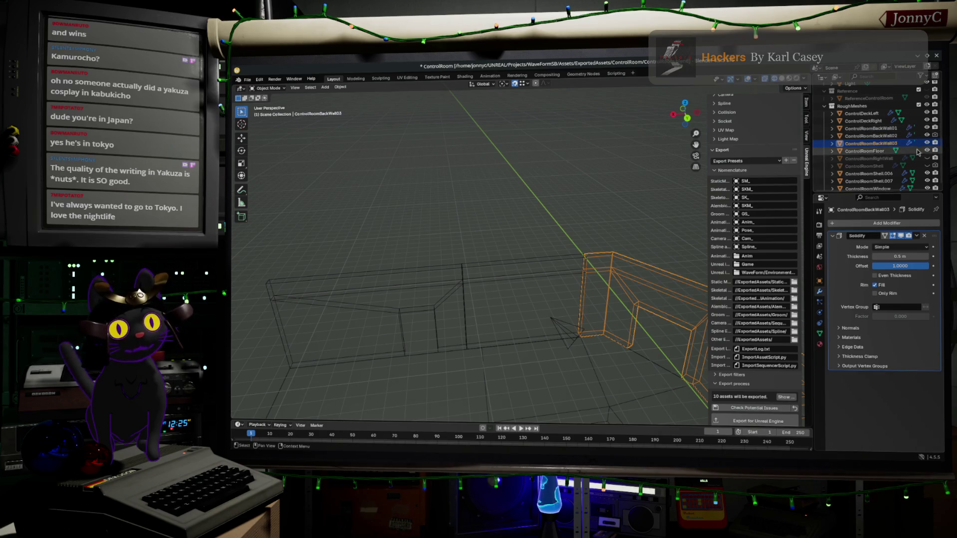
# Step: Hide the three back walls and rename ControlRoomShell.006 to ControlRoomLeftWall01
pyautogui.click(929, 129)
pyautogui.click(928, 144)
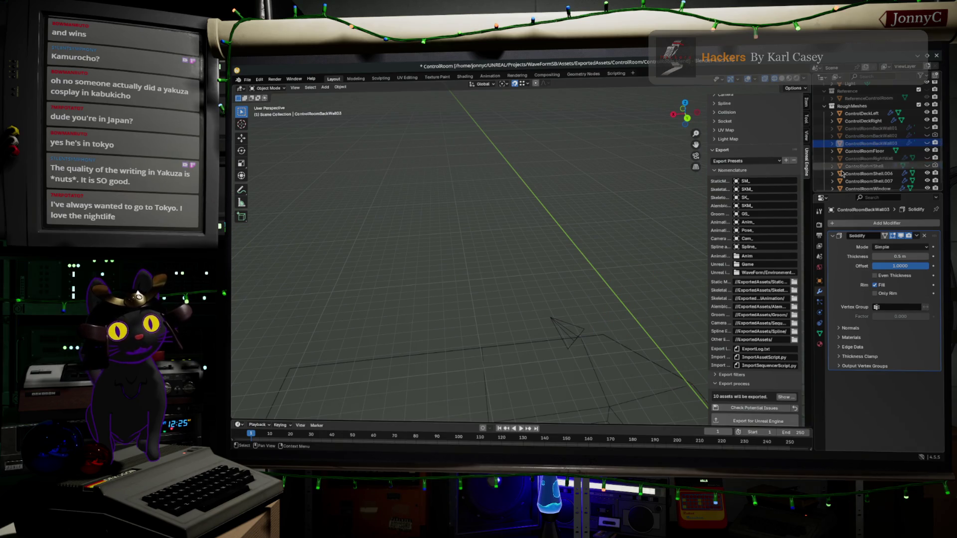
pyautogui.moveTo(531, 241)
pyautogui.mouseDown(button='middle')
pyautogui.moveTo(659, 237)
pyautogui.moveTo(532, 219)
pyautogui.mouseUp(button='middle')
pyautogui.click(531, 219)
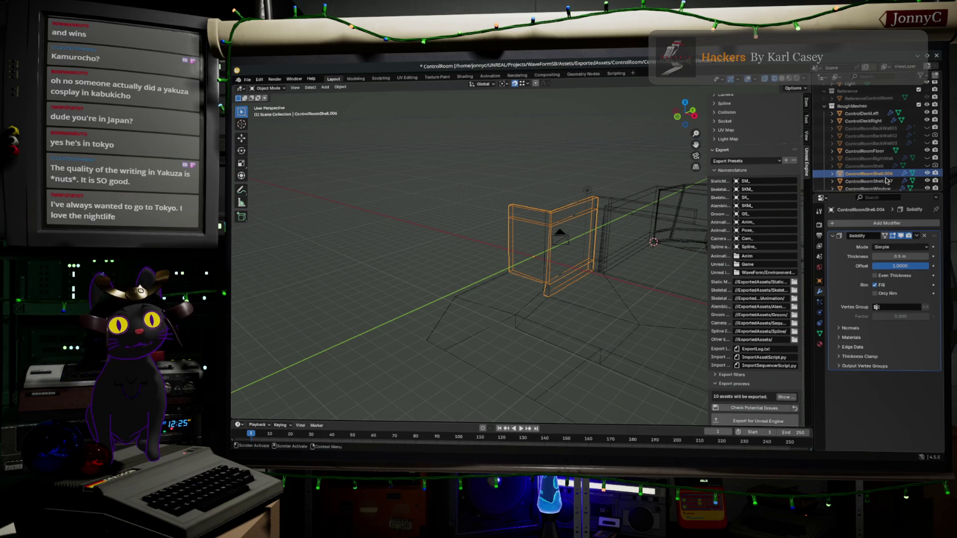
pyautogui.press('F2')
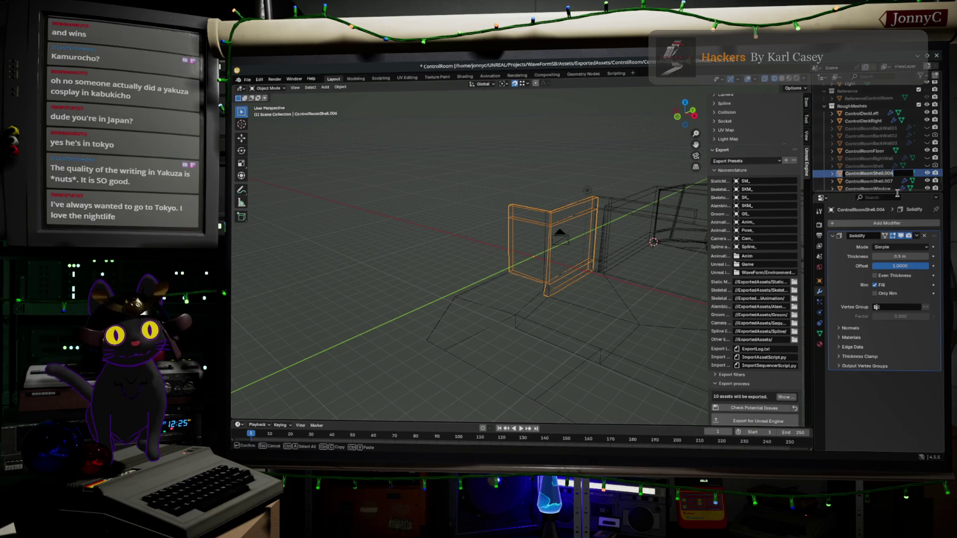
pyautogui.write('Contro')
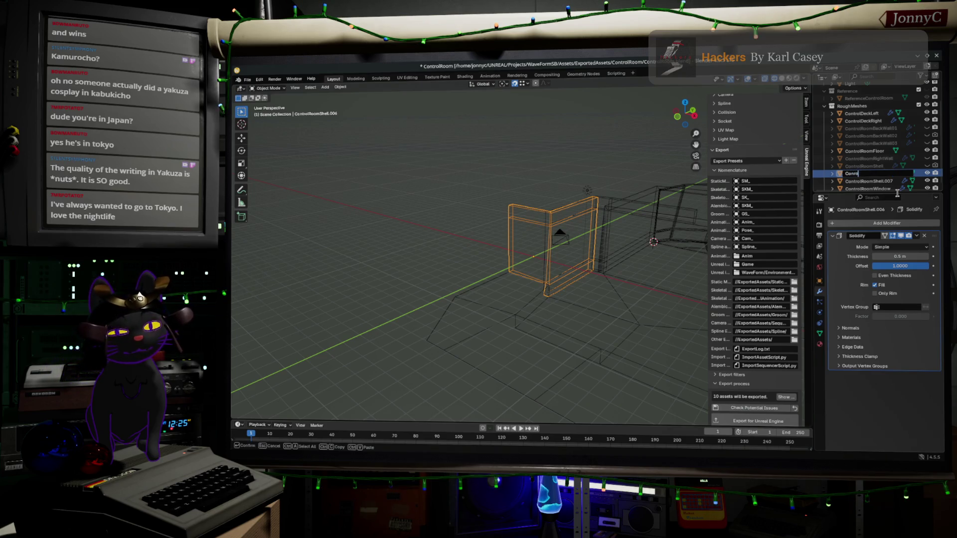
pyautogui.write('l')
pyautogui.press('BackSpace')
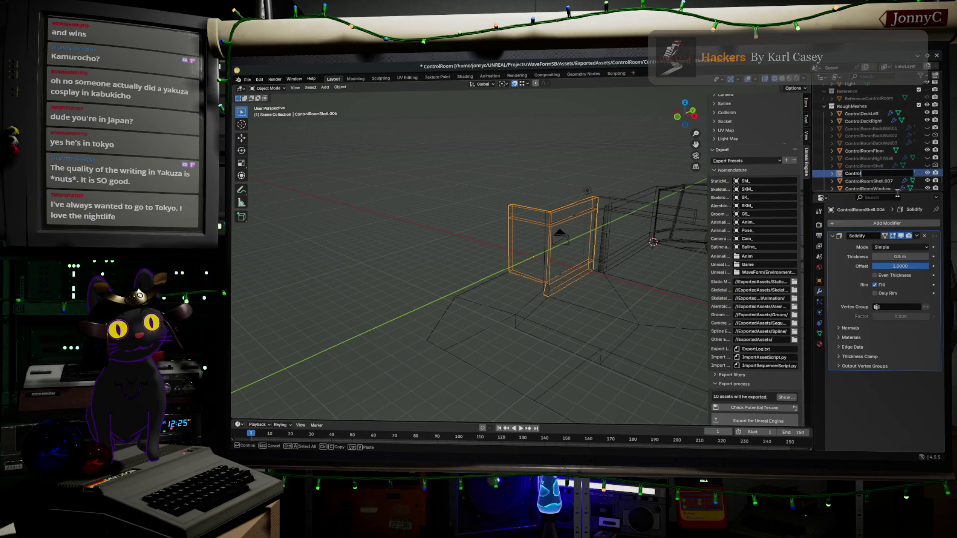
pyautogui.write('Room')
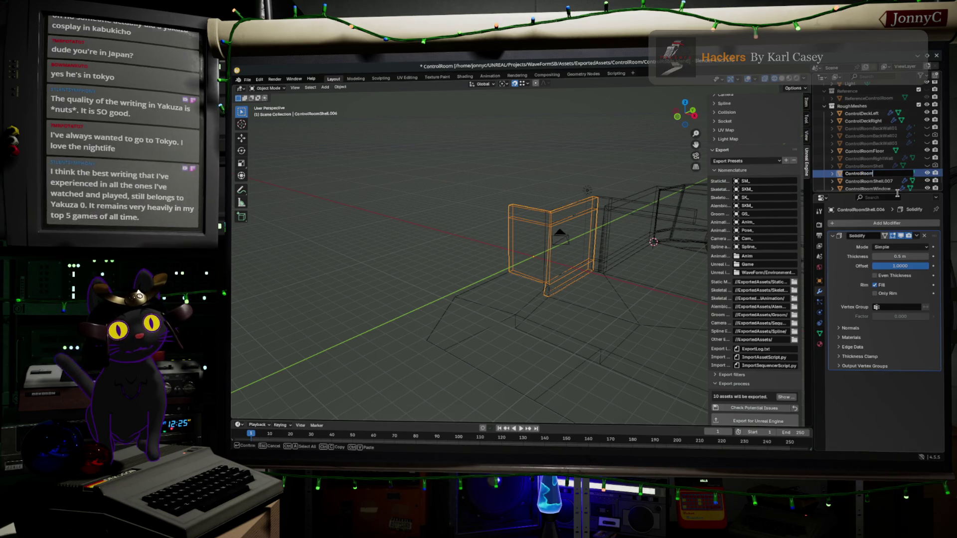
pyautogui.write('LeftWall')
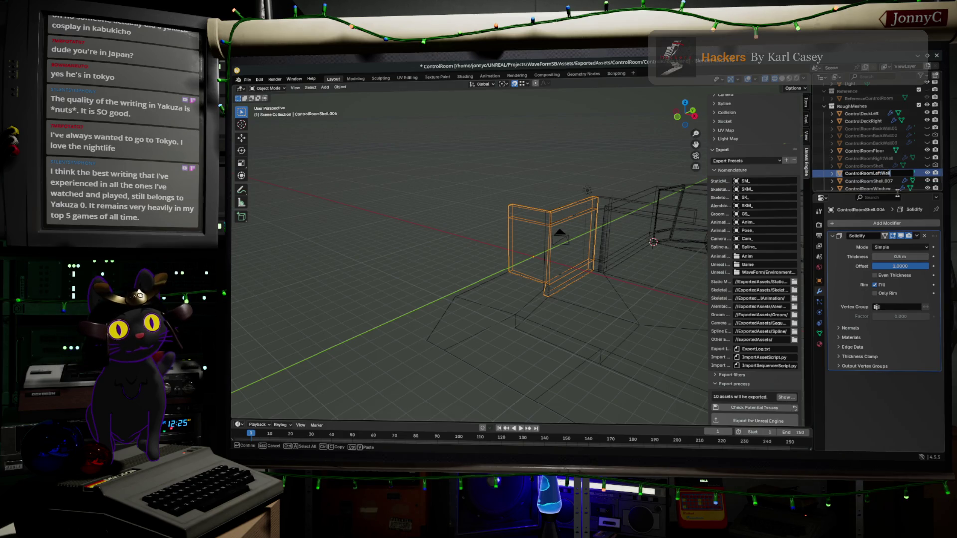
pyautogui.write('01')
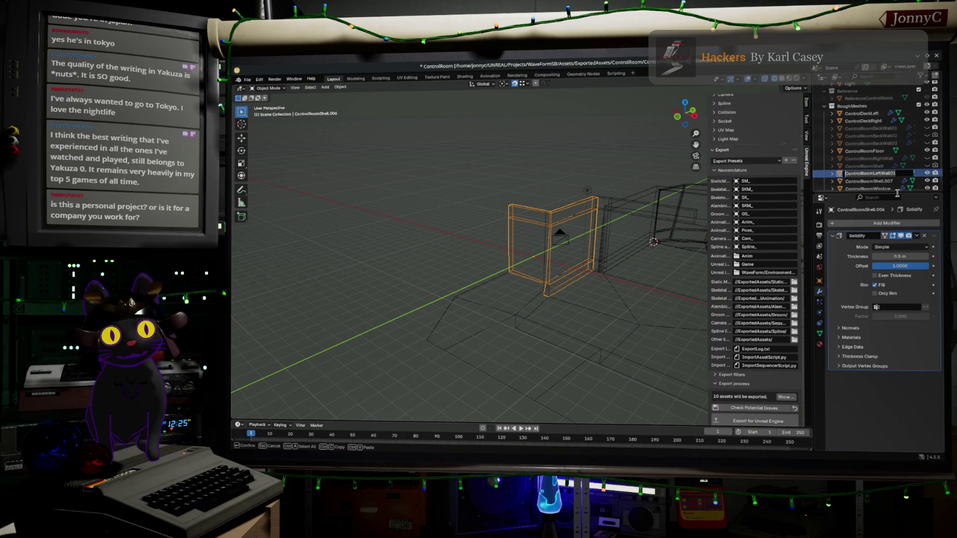
pyautogui.press('Return')
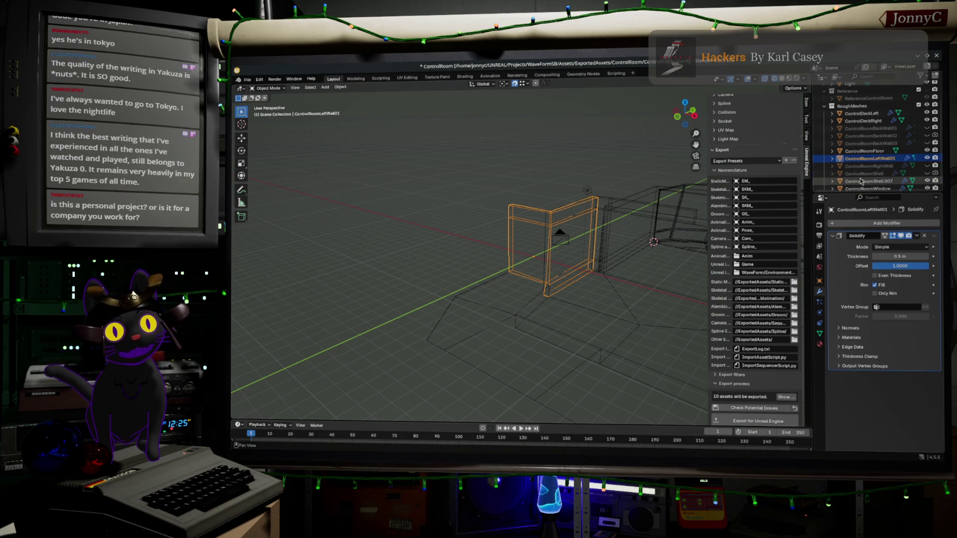
# Step: Rename ControlRoomShell.007 to ControlRoomLeftWall02
pyautogui.click(868, 182)
pyautogui.doubleClick(866, 180)
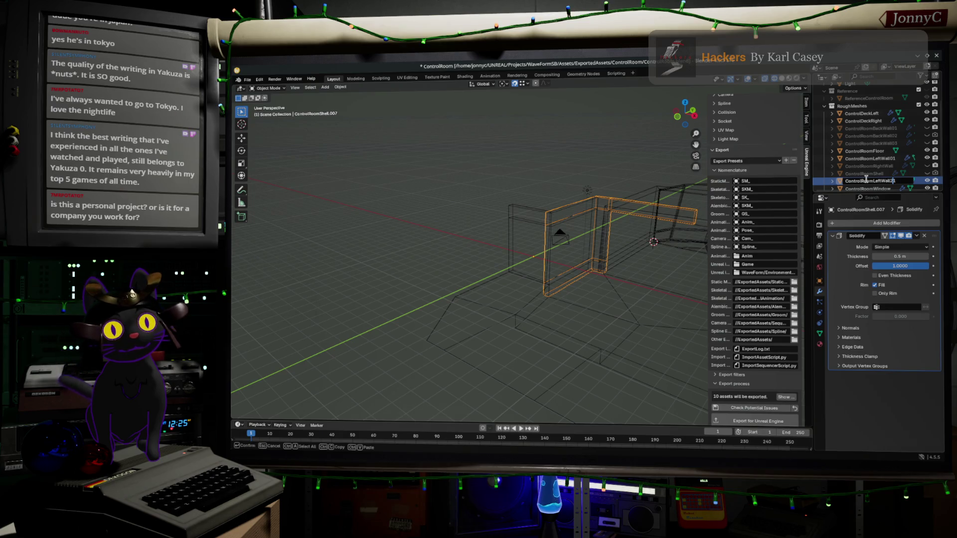
pyautogui.press('BackSpace')
pyautogui.press('BackSpace')
pyautogui.press('BackSpace')
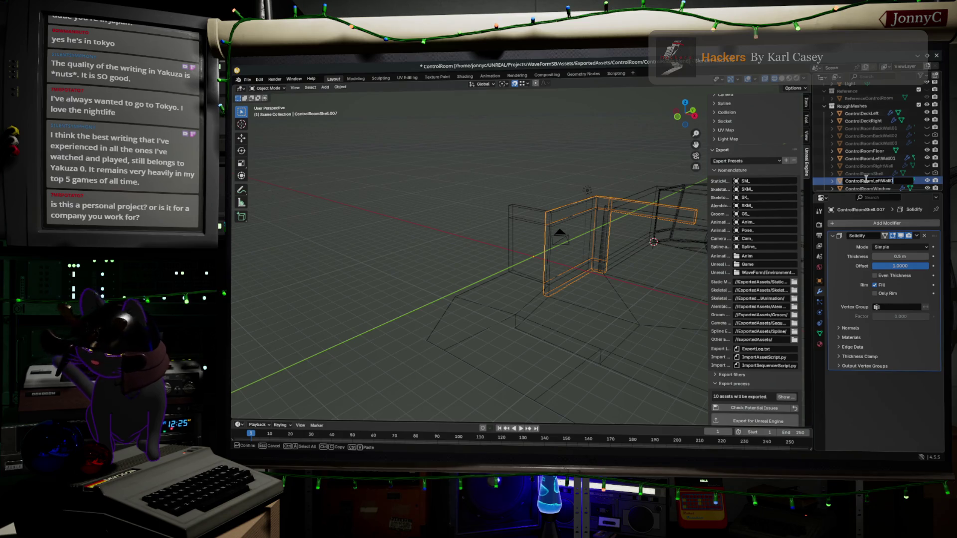
pyautogui.write('02')
pyautogui.press('Return')
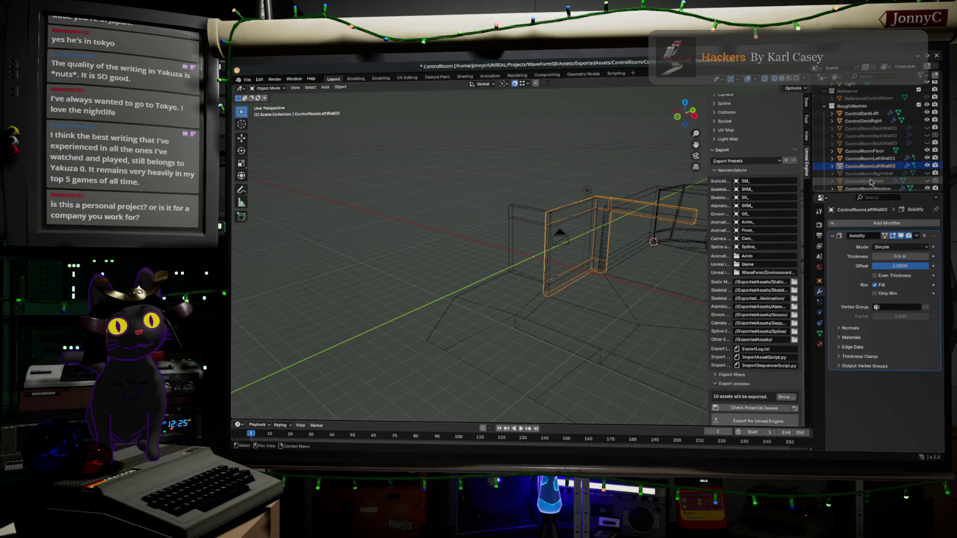
# Step: Hide the left wall and ControlRoomFloor so only the two decks remain visible
pyautogui.press('h')
pyautogui.moveTo(626, 265); pyautogui.dragTo(581, 262, button='middle')
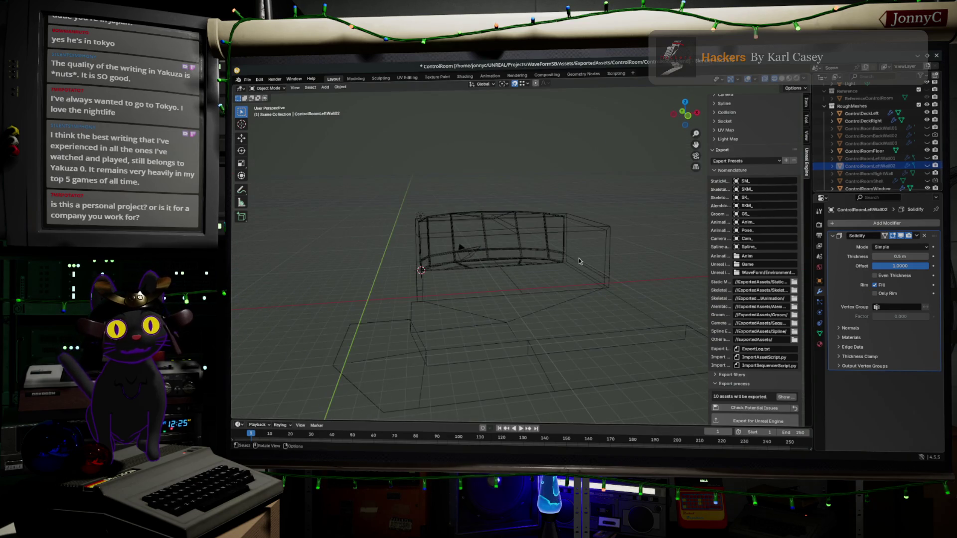
pyautogui.click(605, 229)
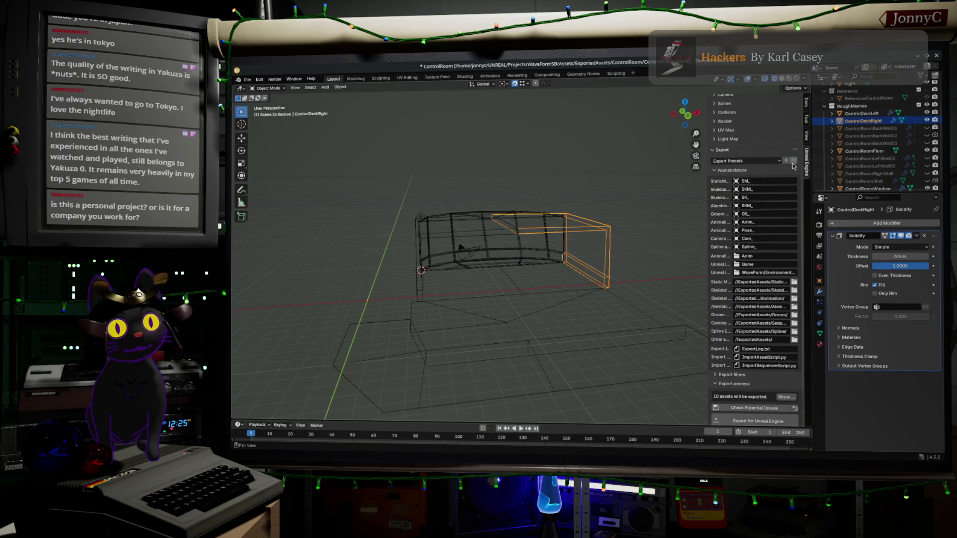
pyautogui.moveTo(692, 202); pyautogui.dragTo(588, 306, button='middle')
pyautogui.click(588, 306)
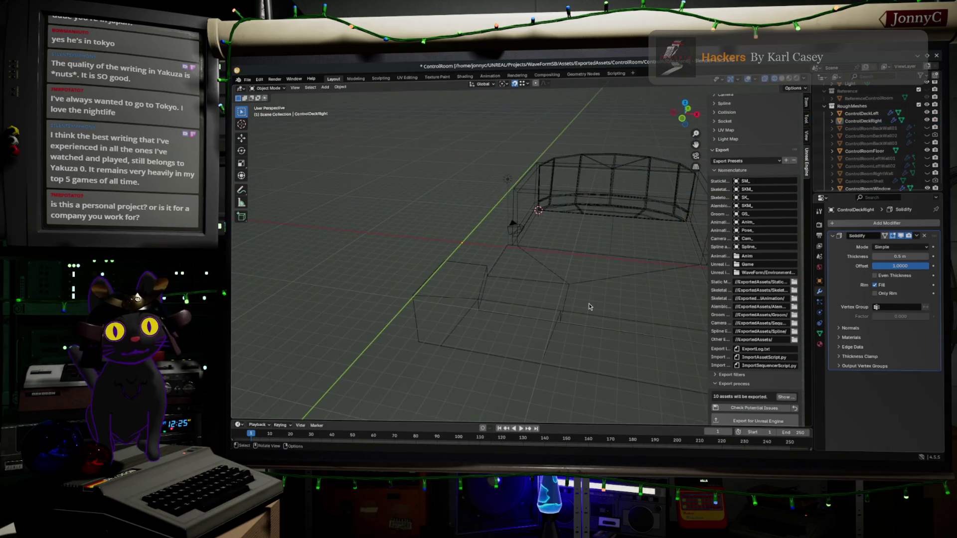
pyautogui.scroll(-1, 896, 162)
pyautogui.click(927, 146)
pyautogui.scroll(3, 893, 142)
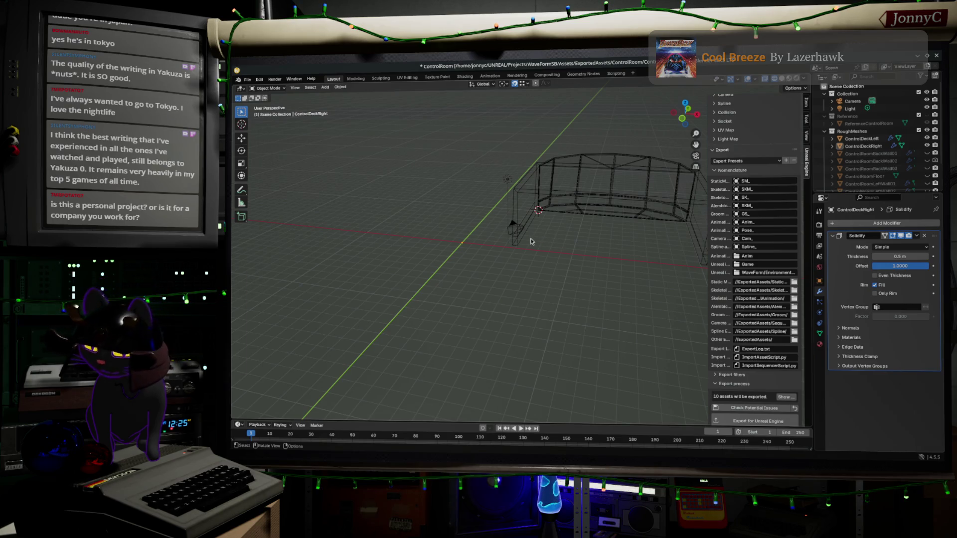
pyautogui.press('Tab')
pyautogui.press('Tab')
pyautogui.click(526, 197)
pyautogui.press('Tab')
pyautogui.press('Tab')
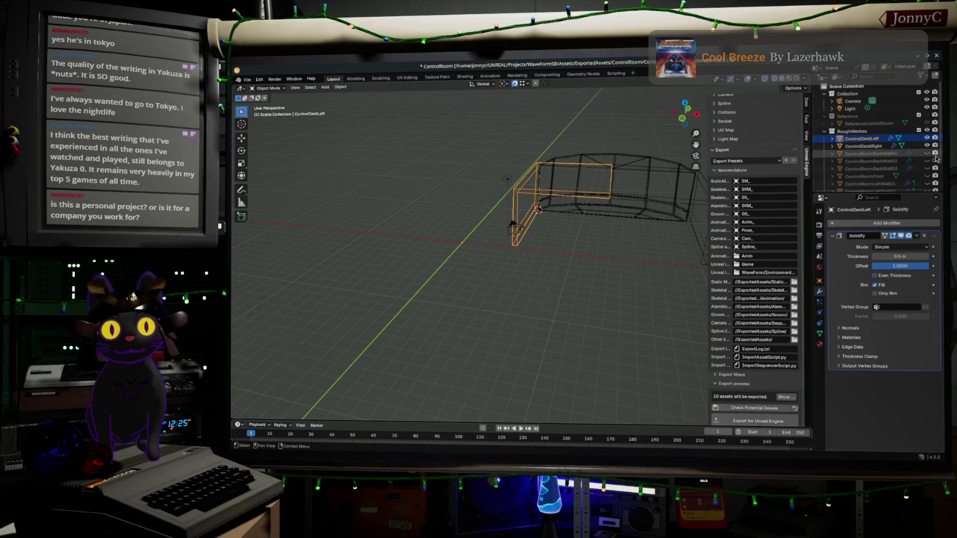
pyautogui.moveTo(601, 306)
pyautogui.mouseDown(button='middle')
pyautogui.moveTo(392, 325)
pyautogui.moveTo(434, 297)
pyautogui.moveTo(436, 281)
pyautogui.mouseUp(button='middle')
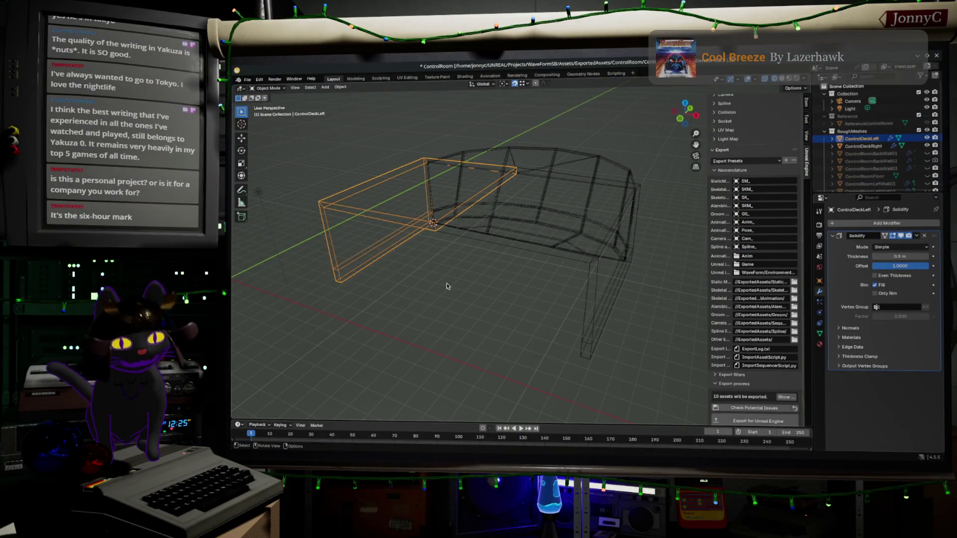
# Step: Save ControlRoom.blend via File > Save, leaving ControlDeckLeft selected
pyautogui.click(249, 80)
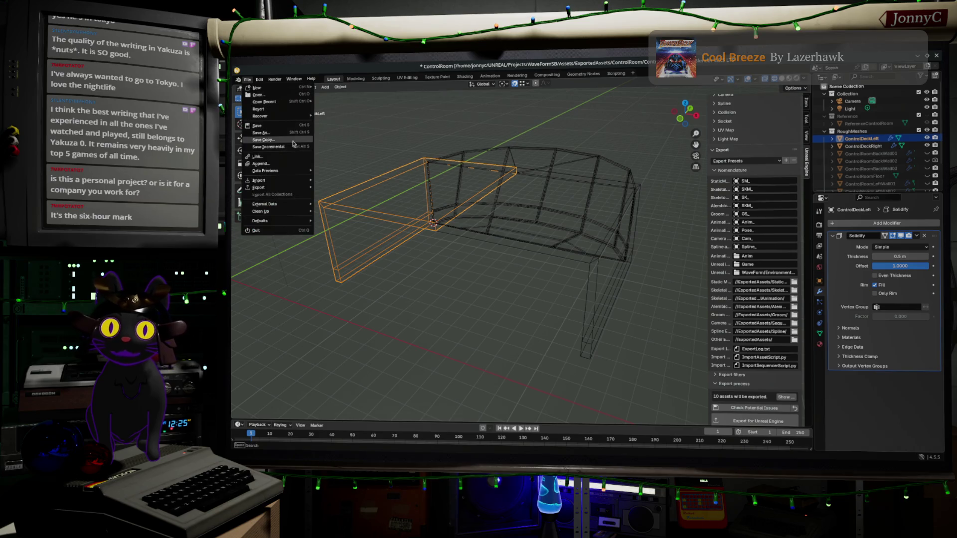
pyautogui.click(269, 128)
pyautogui.click(426, 305)
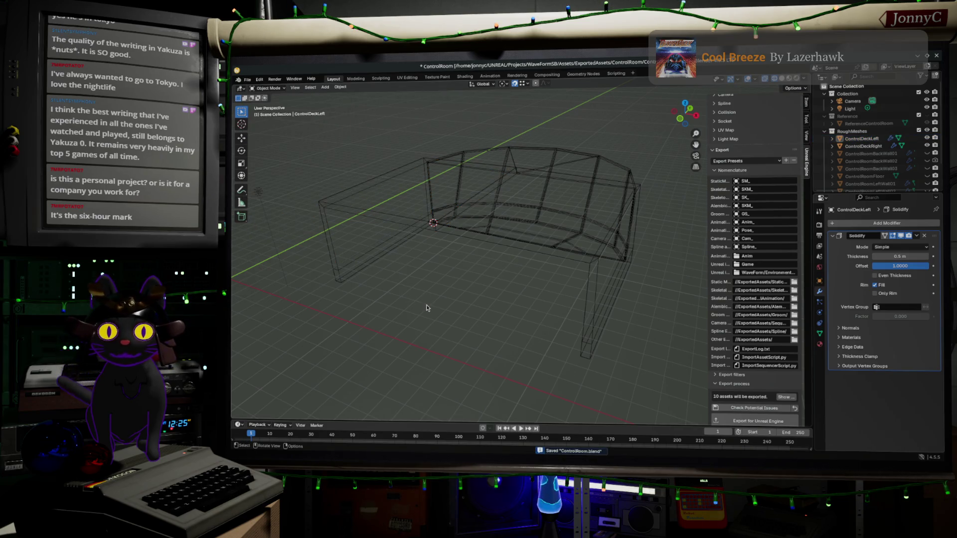
pyautogui.click(360, 249)
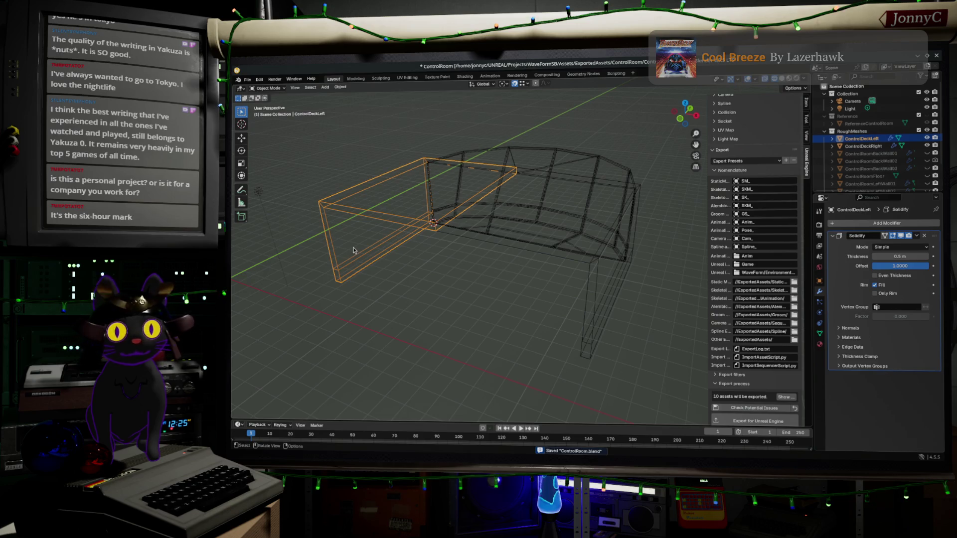